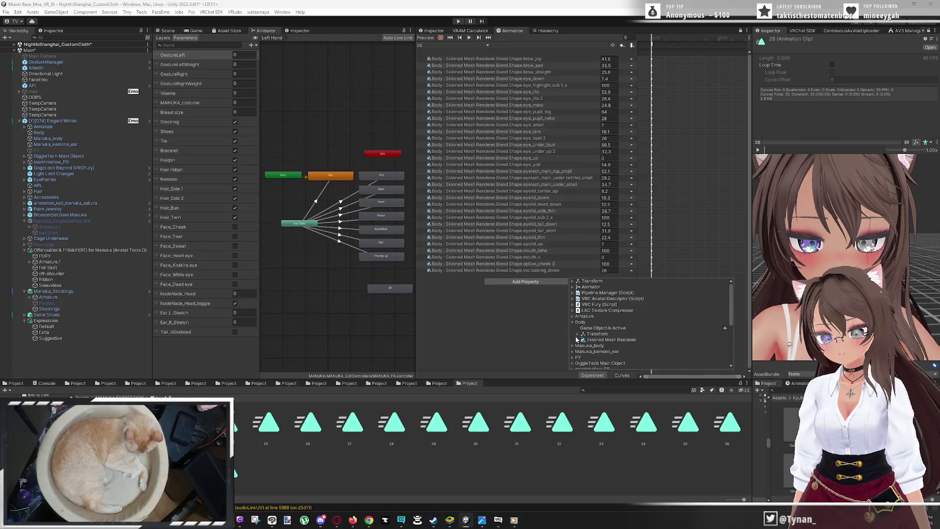
# Browse the Body mesh's blend shapes to find mouth_tehe 2, then close the list without adding it
pyautogui.click(578, 339)
pyautogui.scroll(-3, 577, 338)
pyautogui.scroll(-5, 578, 338)
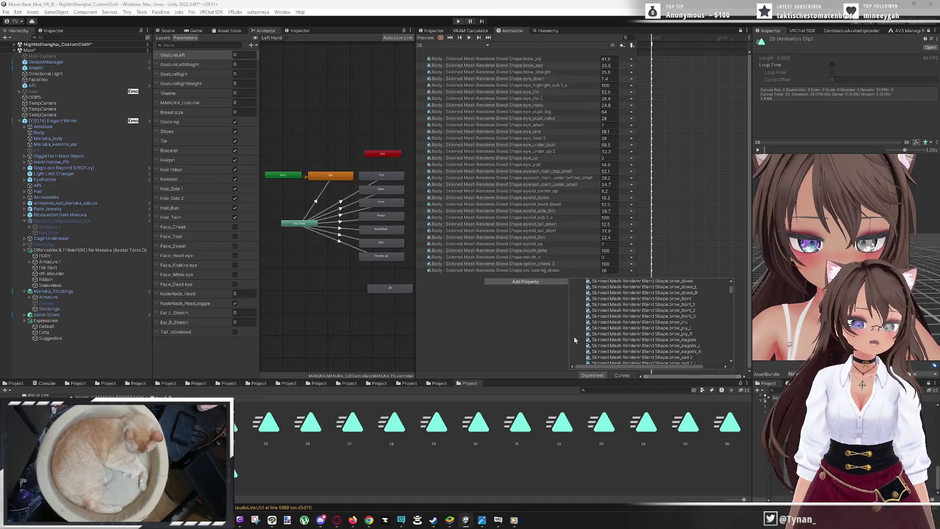
pyautogui.scroll(-5, 576, 333)
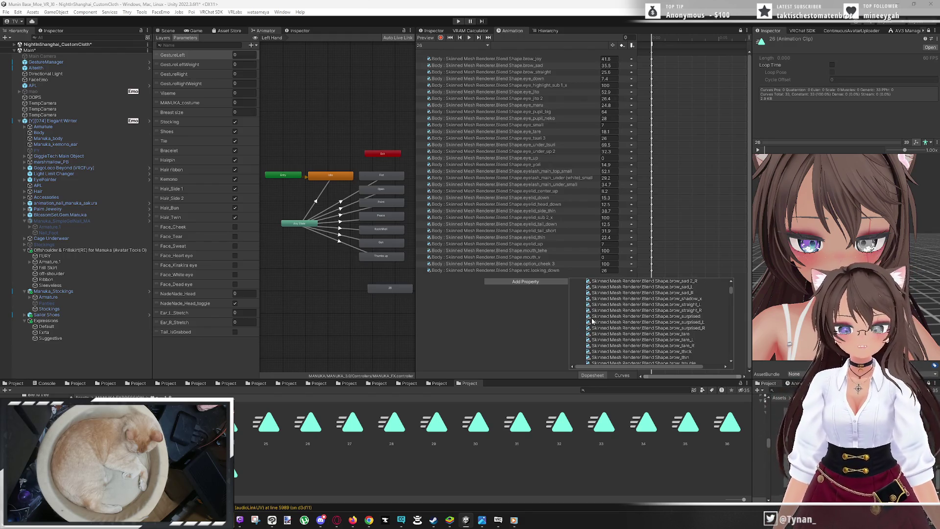
pyautogui.scroll(-5, 600, 322)
pyautogui.scroll(-5, 608, 328)
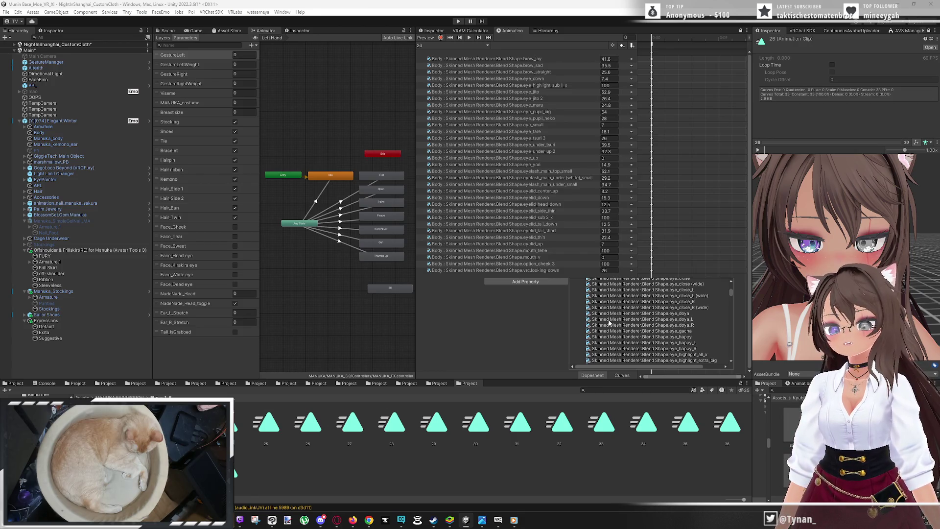
pyautogui.scroll(-10, 609, 322)
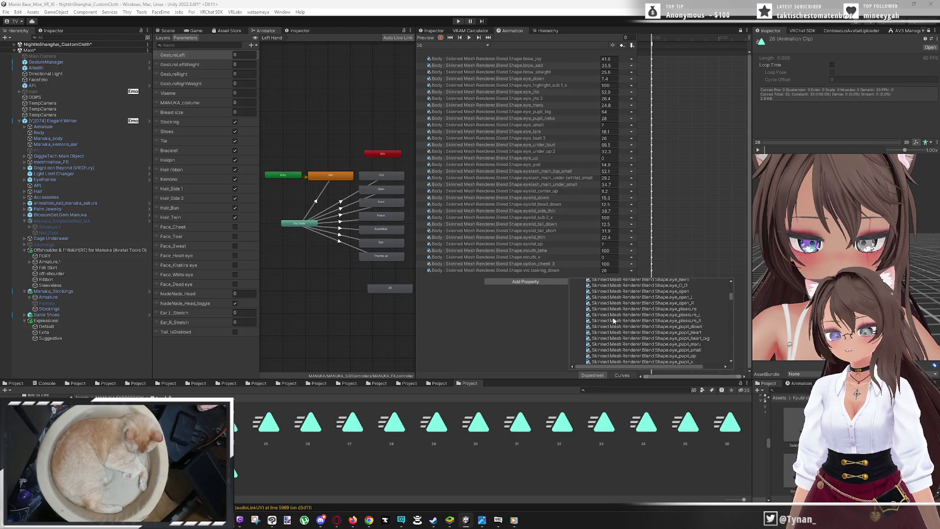
pyautogui.scroll(-15, 613, 321)
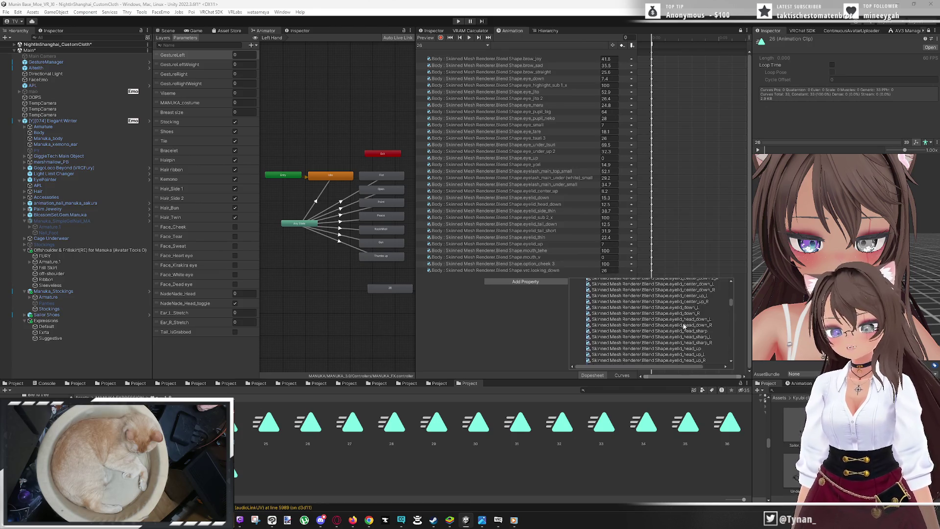
pyautogui.scroll(-10, 690, 329)
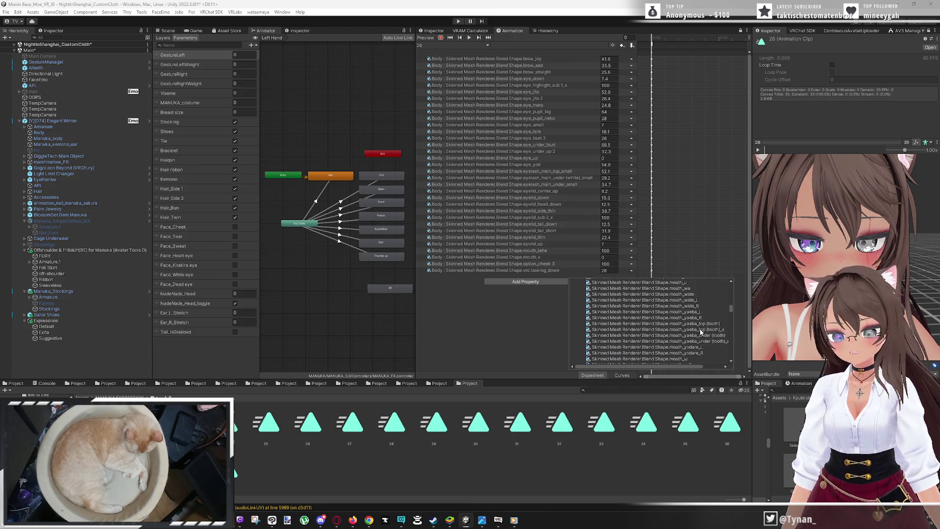
pyautogui.scroll(3, 700, 331)
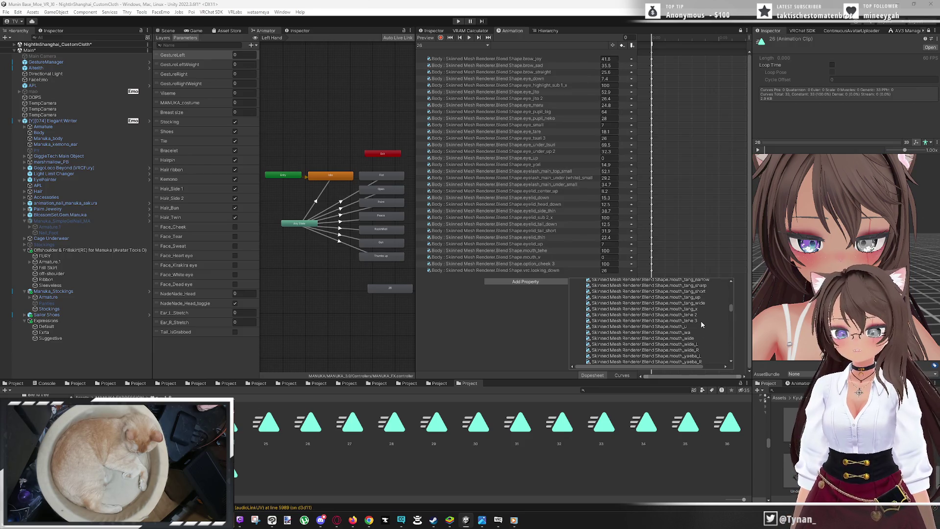
pyautogui.scroll(2, 701, 323)
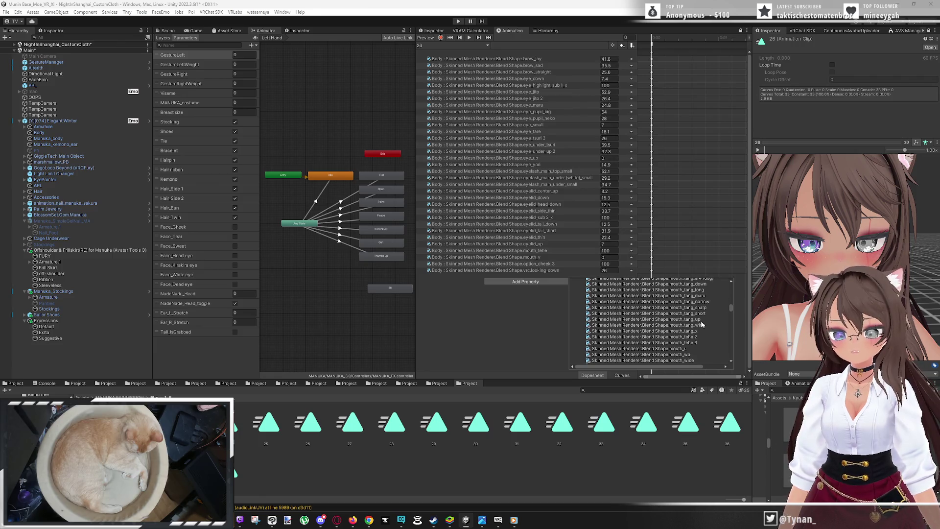
pyautogui.scroll(2, 701, 324)
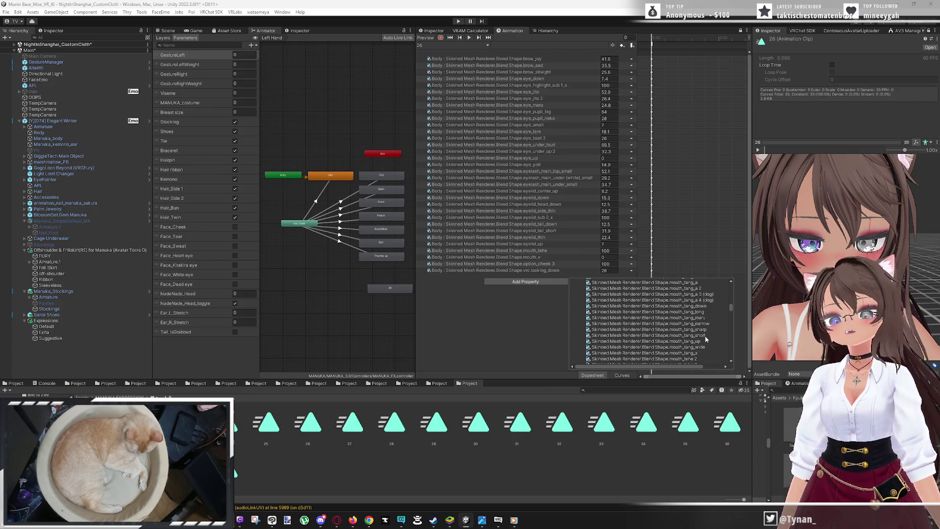
pyautogui.scroll(-2, 706, 347)
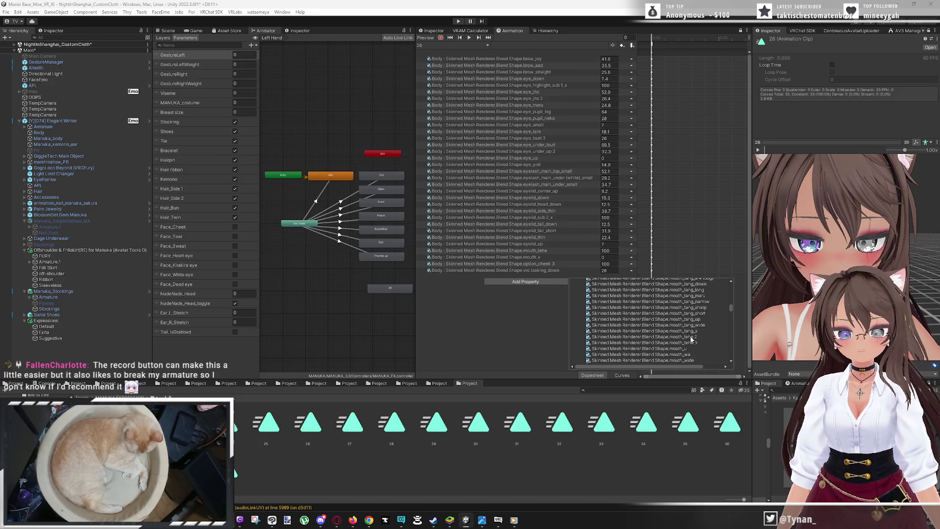
pyautogui.click(691, 338)
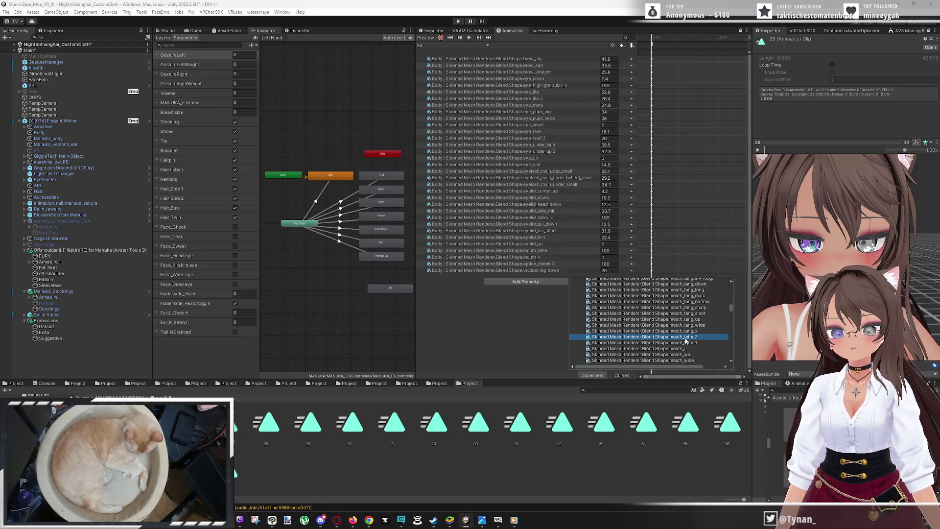
pyautogui.click(531, 328)
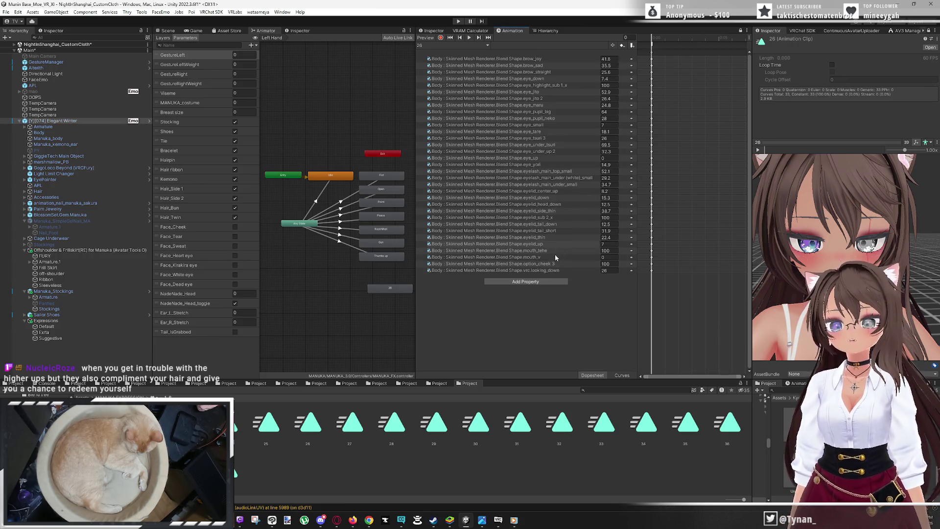
# Add Body's Blend Shape.mouth_tehe 2 to the expression clip as a new property starting at 0
pyautogui.click(532, 283)
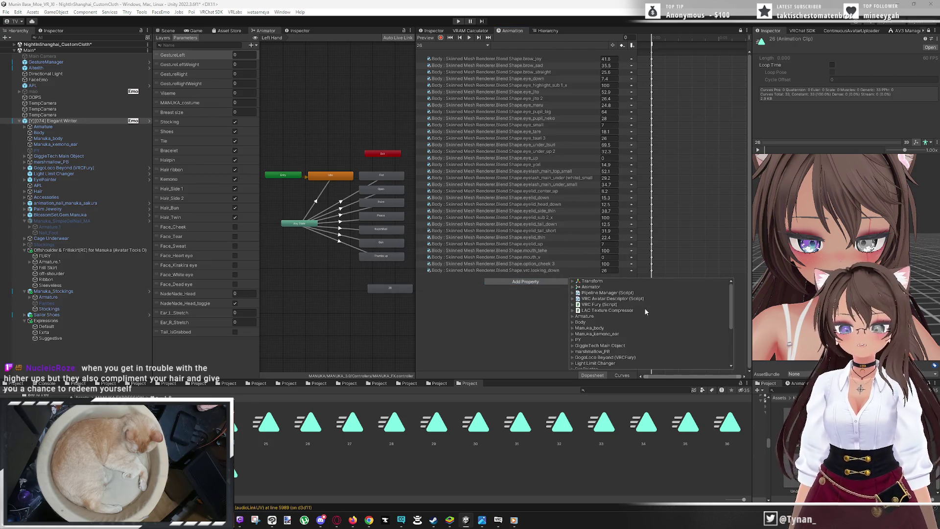
pyautogui.click(572, 323)
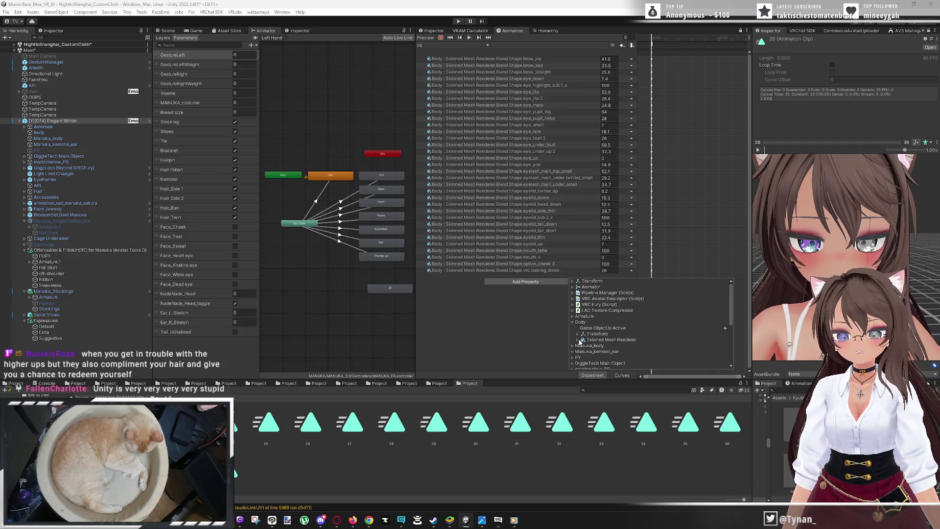
pyautogui.click(583, 340)
pyautogui.scroll(-10, 695, 322)
pyautogui.scroll(-15, 695, 321)
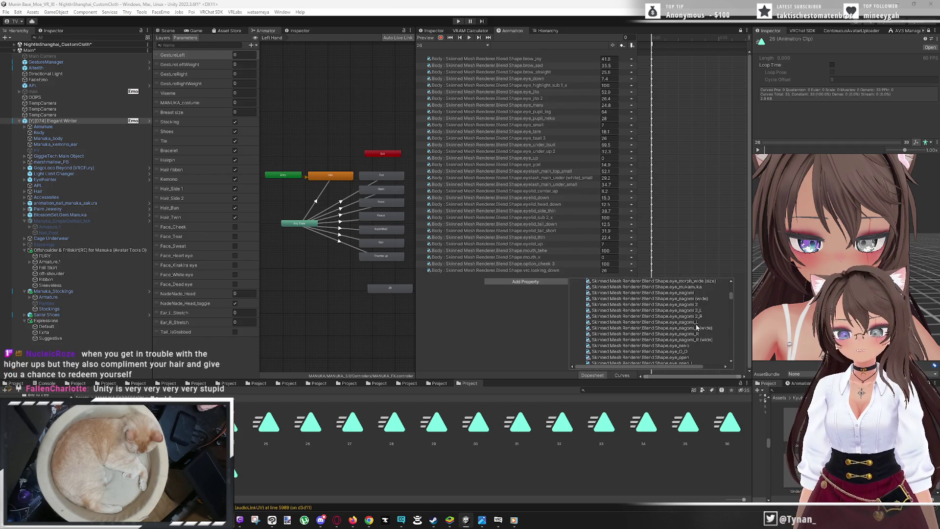
pyautogui.scroll(-15, 699, 335)
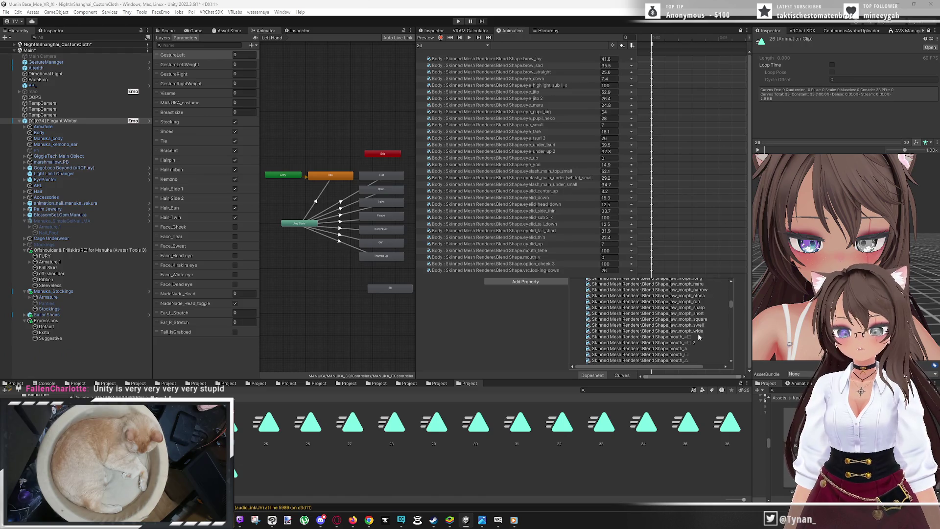
pyautogui.scroll(-10, 702, 336)
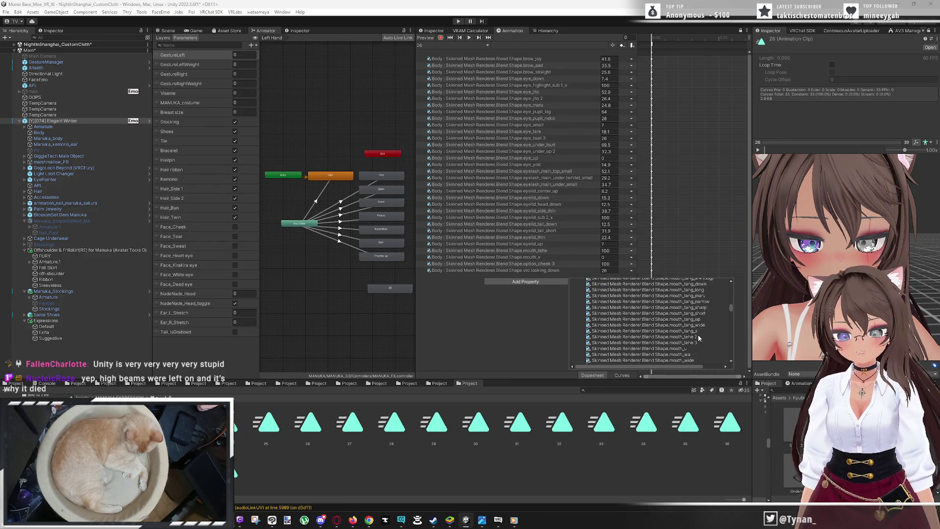
pyautogui.click(700, 338)
pyautogui.moveTo(695, 367); pyautogui.dragTo(713, 367)
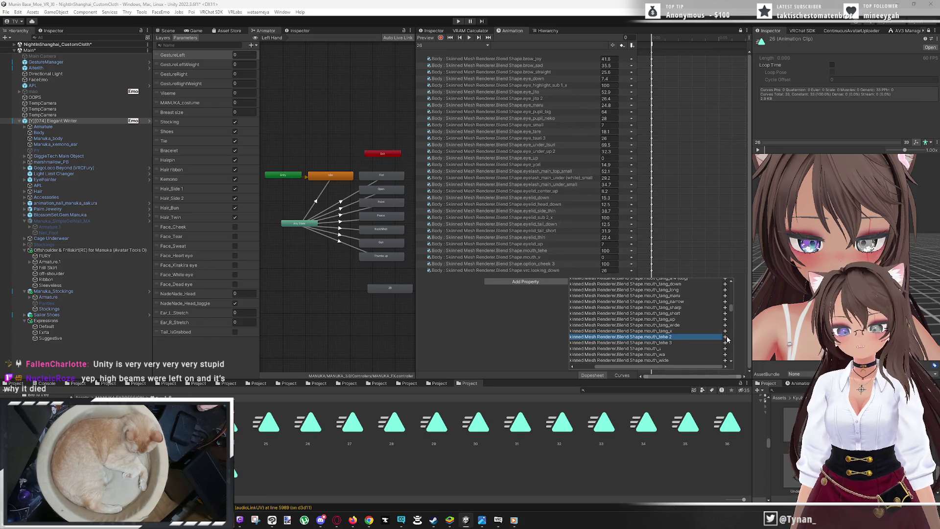
pyautogui.click(725, 337)
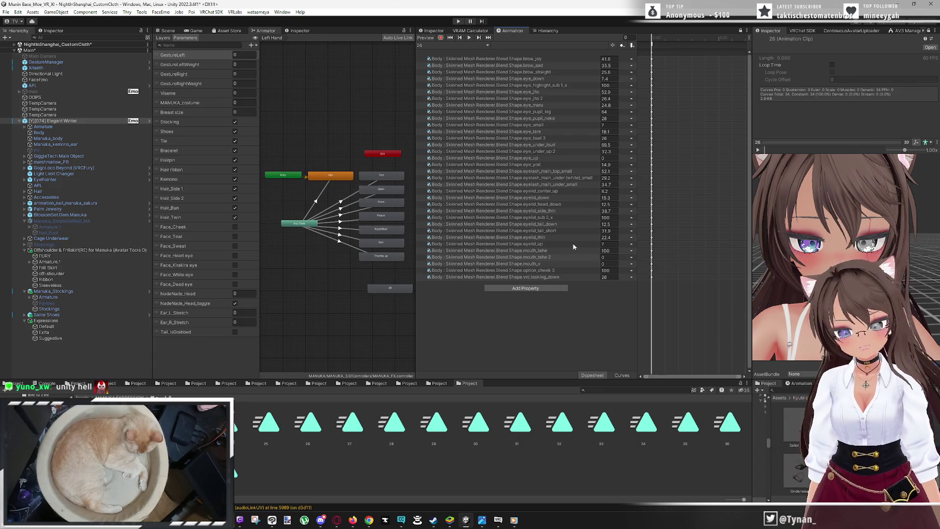
# Try mouth_tehe 2 at 13.62, 56.88 and 100 to preview the face
pyautogui.click(605, 257)
pyautogui.write('13.62')
pyautogui.press('Return')
pyautogui.write('56.88')
pyautogui.moveTo(41, 278); pyautogui.dragTo(587, 294)
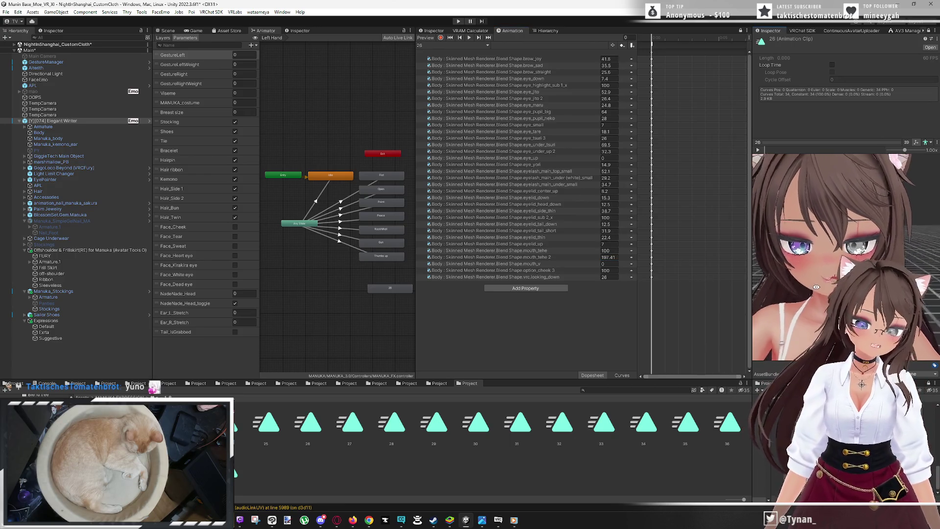
pyautogui.click(613, 257)
pyautogui.write('100')
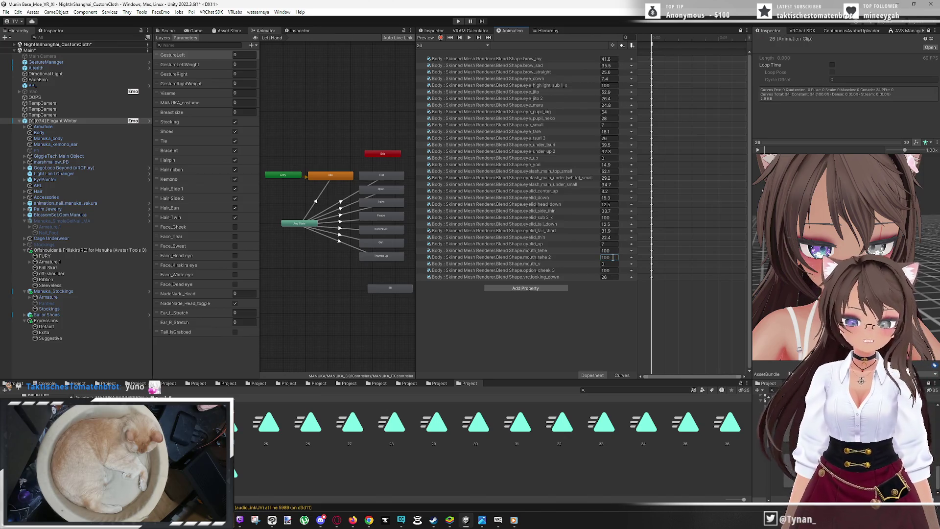
pyautogui.press('Return')
pyautogui.moveTo(813, 269); pyautogui.dragTo(775, 274)
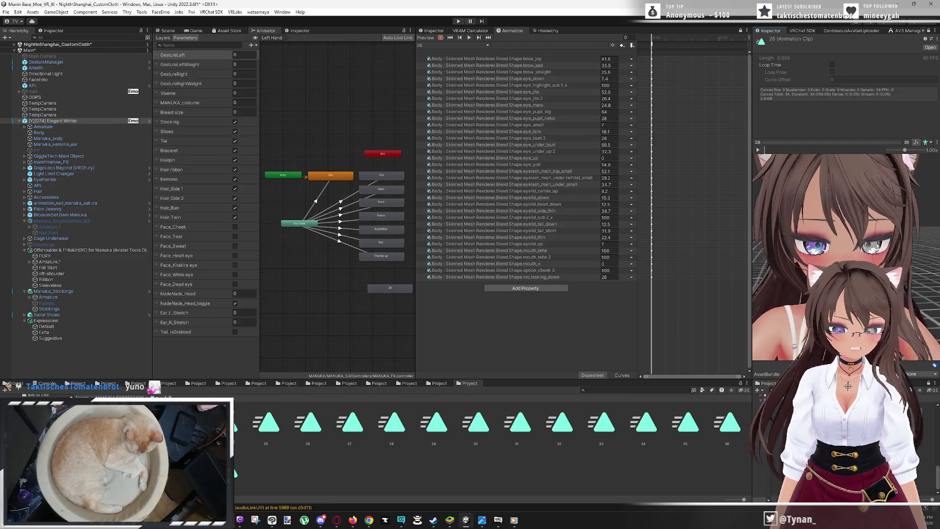
# Set mouth_tehe to 100 and mouth_tehe 2 back to 0
pyautogui.click(610, 251)
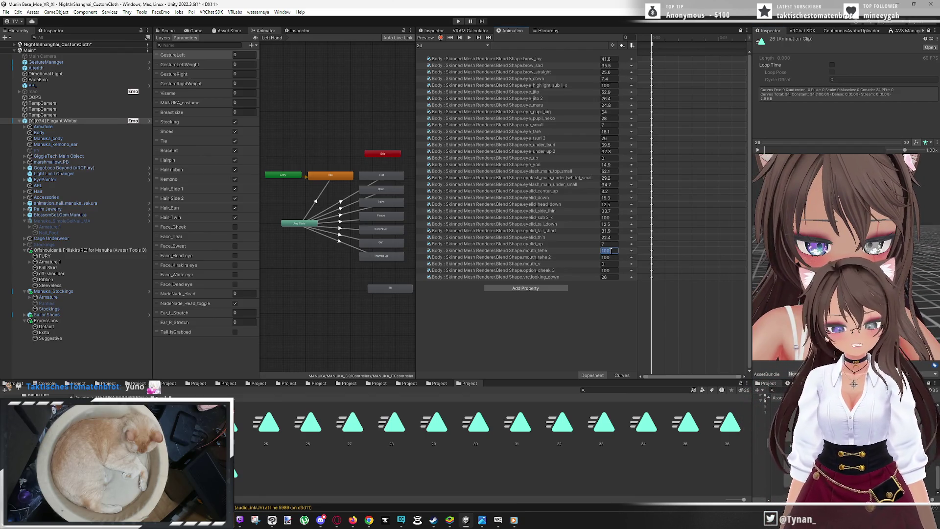
pyautogui.write('0')
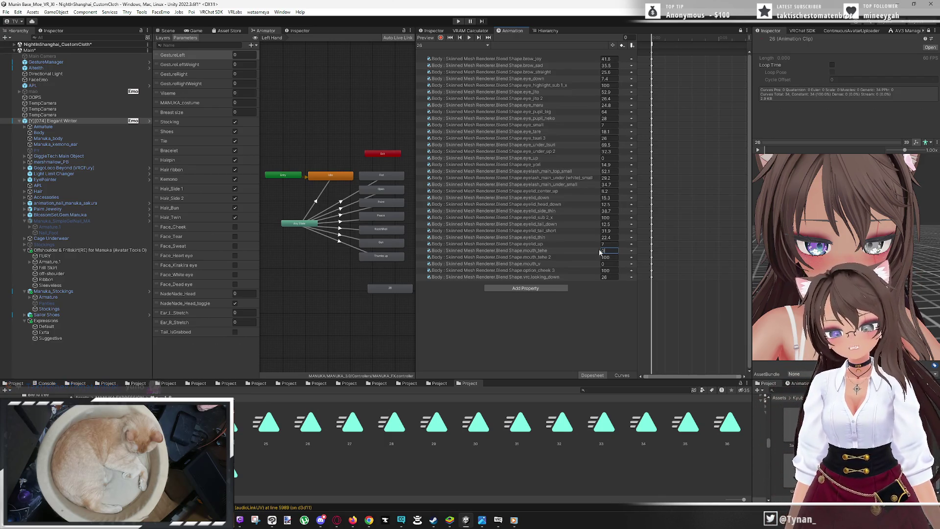
pyautogui.write('100')
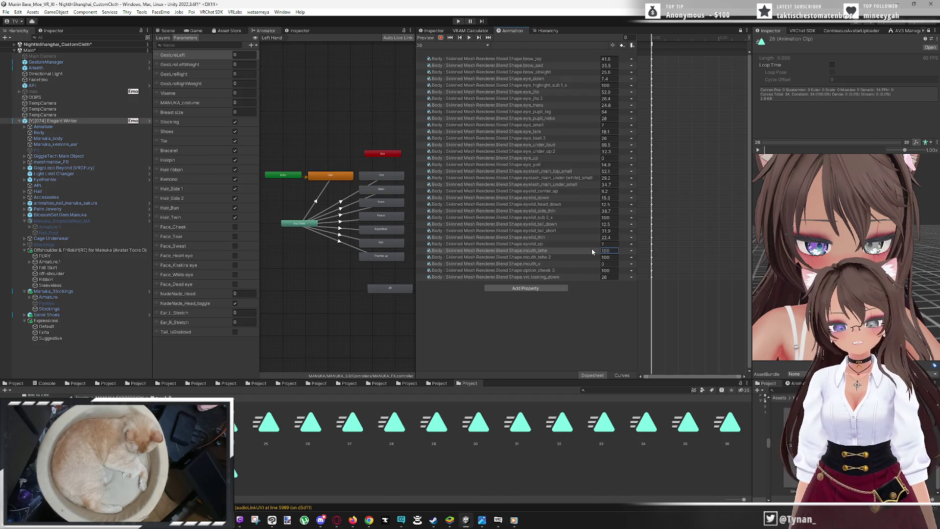
pyautogui.click(604, 258)
pyautogui.write('0')
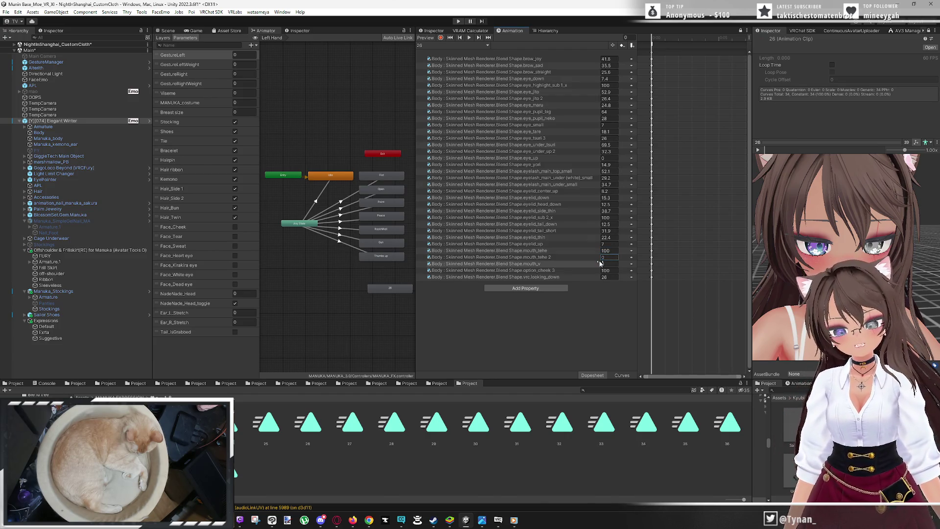
pyautogui.click(529, 297)
pyautogui.click(533, 290)
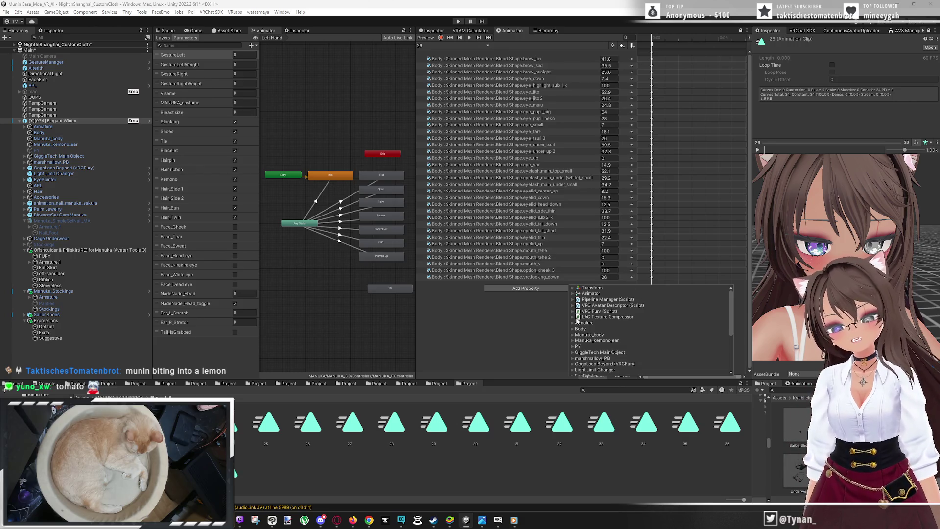
# Add the Body mesh's Blend Shape.mouth_tehe 3 property to the expression clip
pyautogui.click(573, 330)
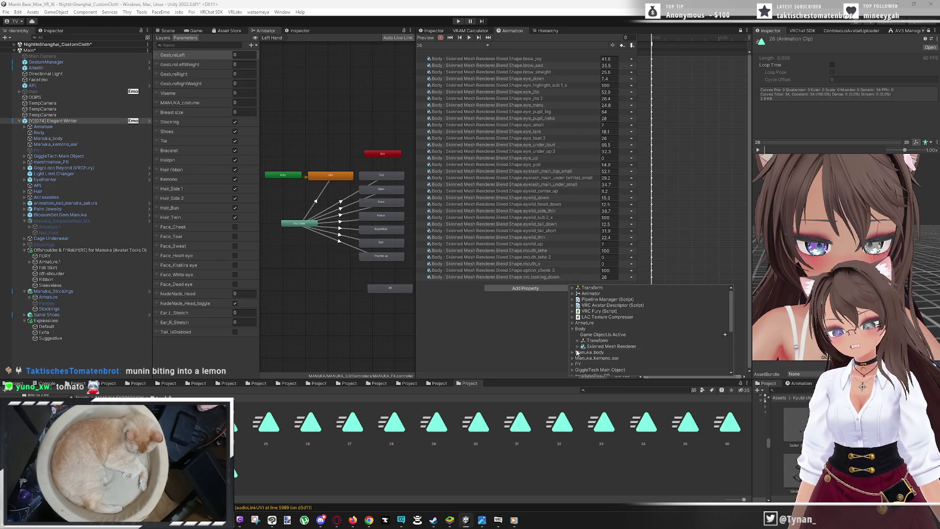
pyautogui.click(578, 346)
pyautogui.scroll(-15, 652, 323)
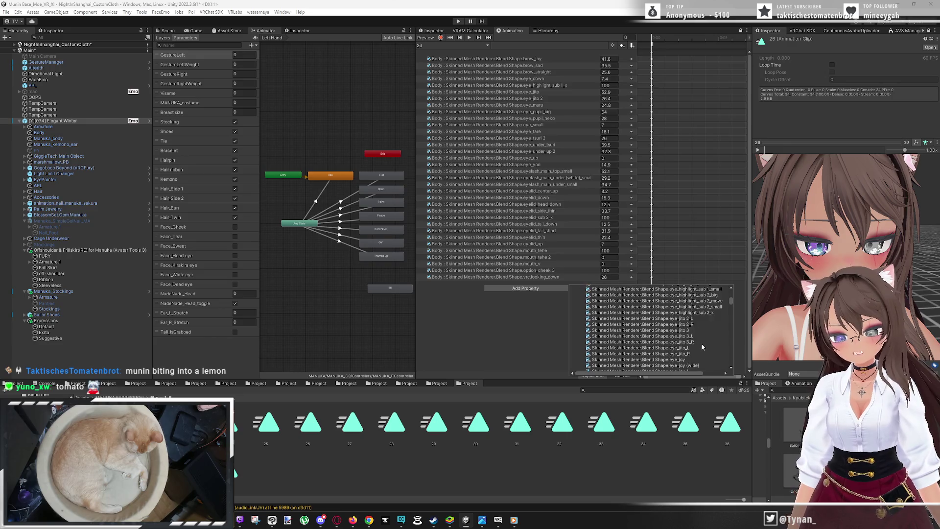
pyautogui.scroll(-15, 710, 358)
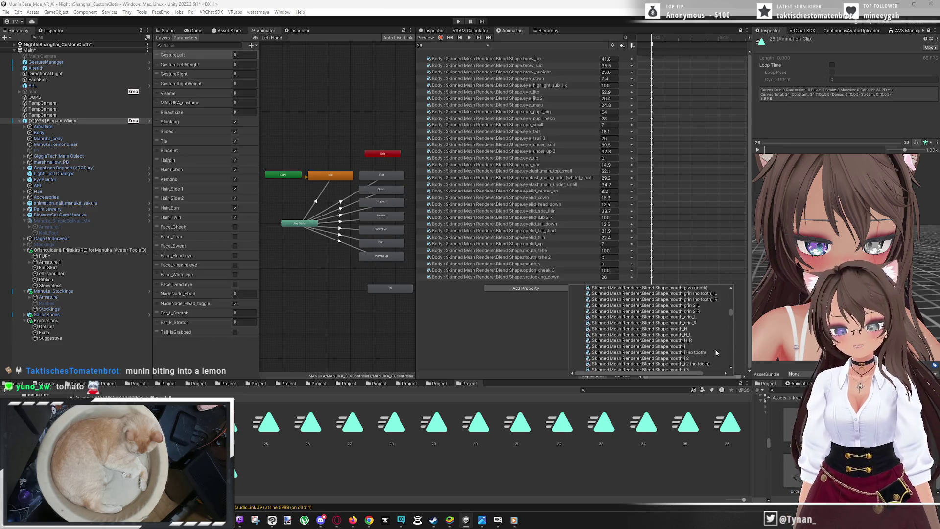
pyautogui.scroll(-5, 714, 348)
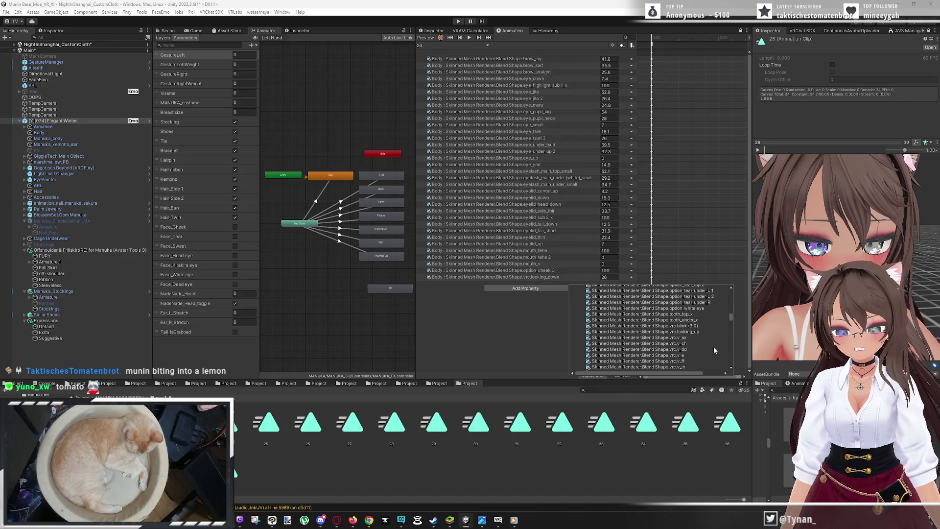
pyautogui.scroll(10, 713, 348)
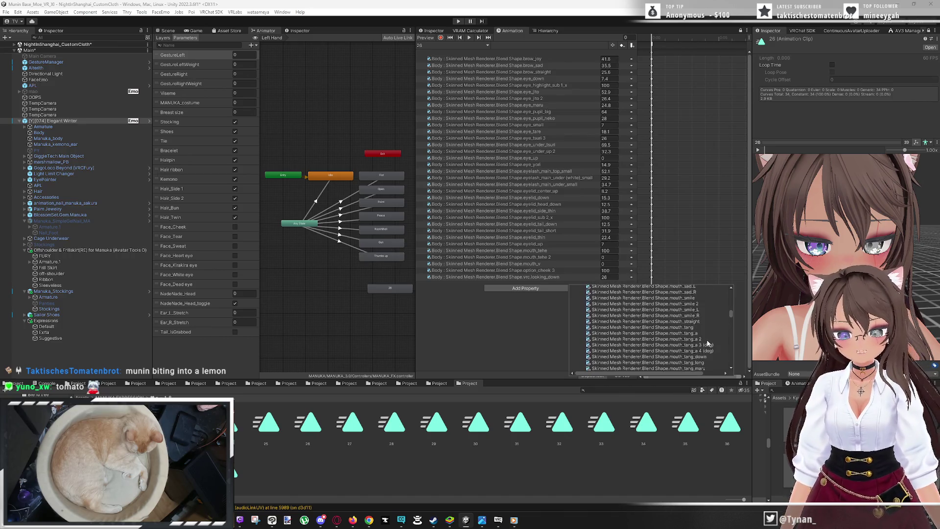
pyautogui.scroll(-3, 707, 344)
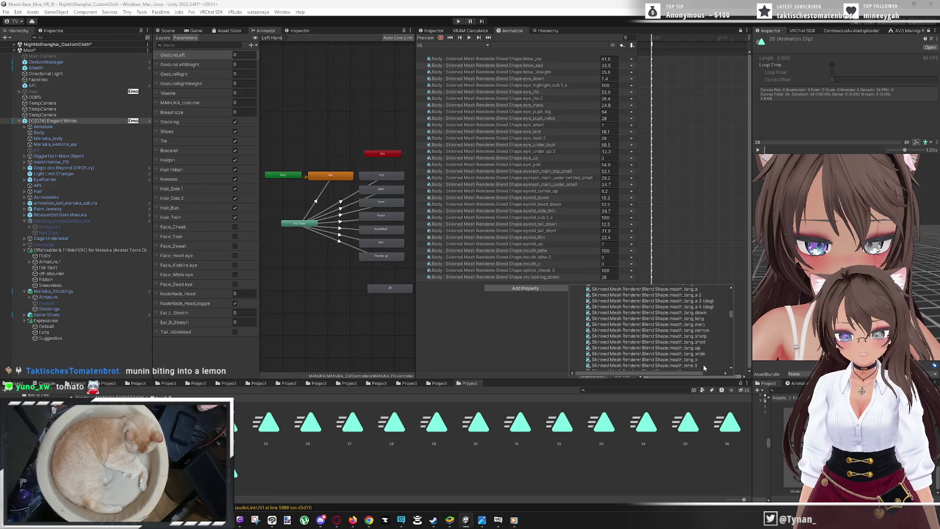
pyautogui.click(704, 366)
pyautogui.moveTo(689, 371); pyautogui.dragTo(708, 374)
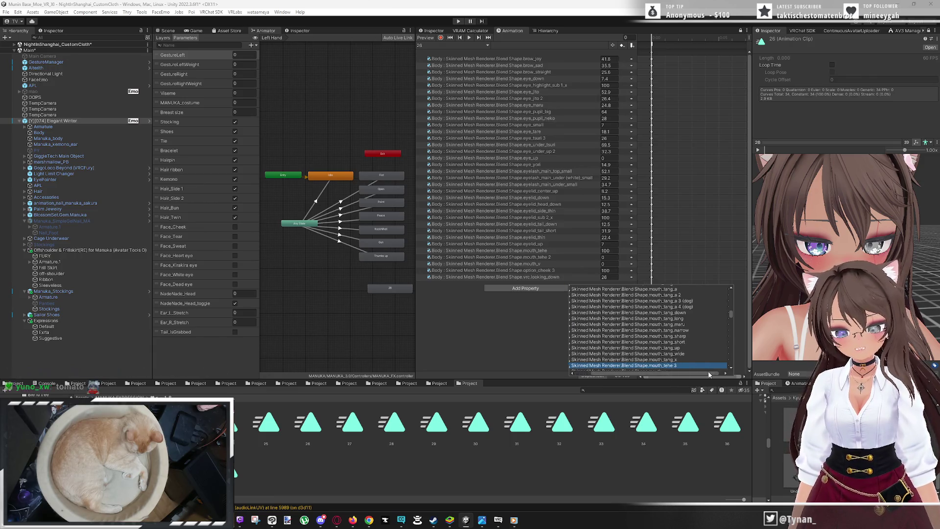
pyautogui.click(721, 365)
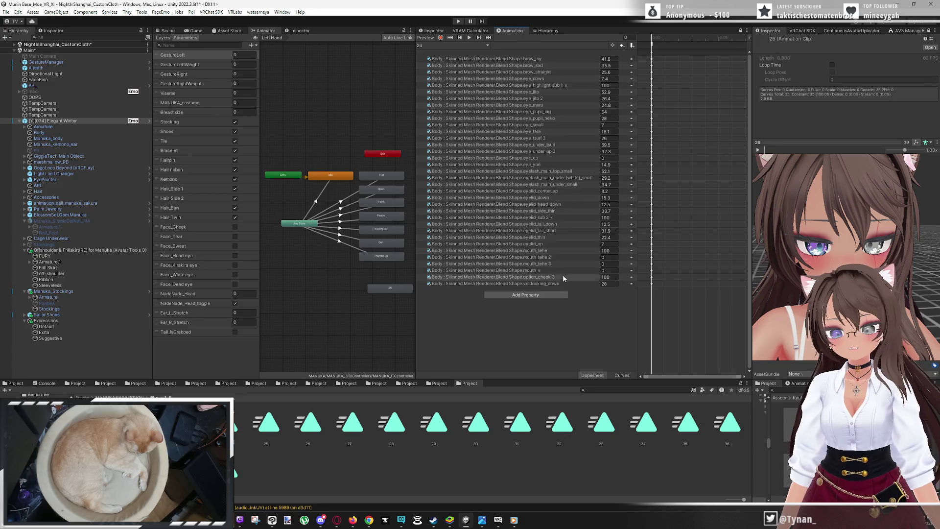
# Preview mouth_tehe 3 at 100, then restore mouth_tehe to 100 and mouth_tehe 3 to 0
pyautogui.click(602, 250)
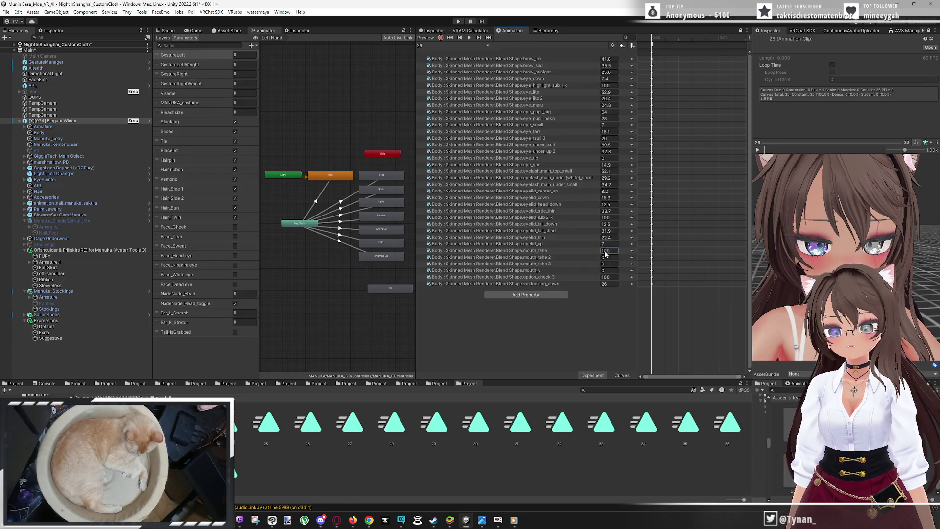
pyautogui.doubleClick(605, 251)
pyautogui.write('0')
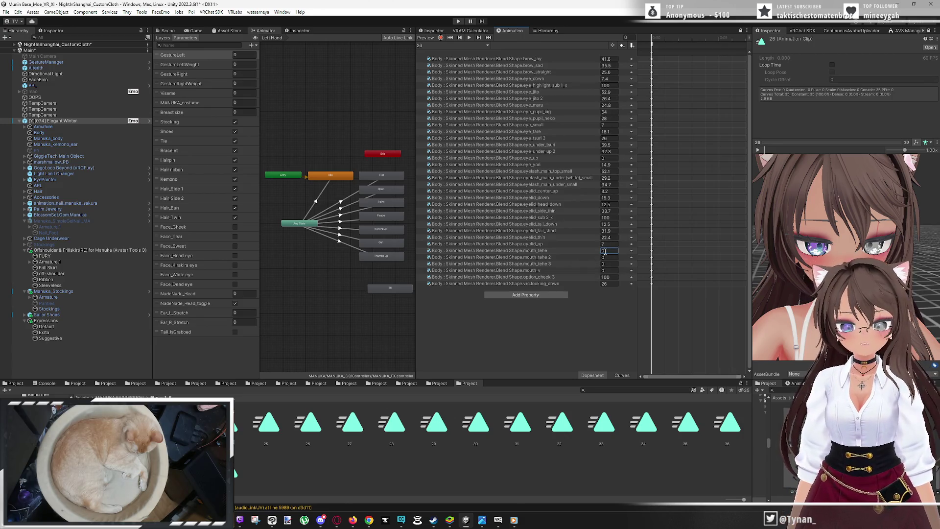
pyautogui.click(614, 264)
pyautogui.write('100')
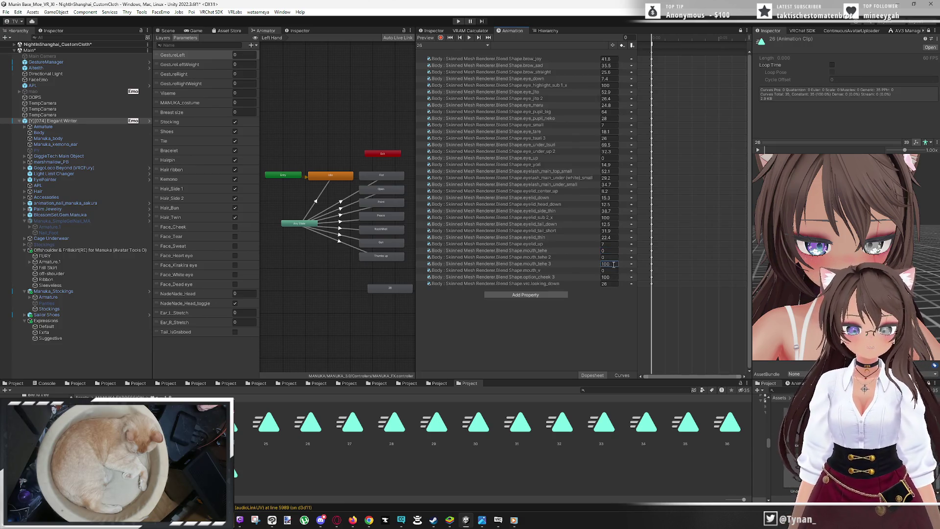
pyautogui.click(669, 296)
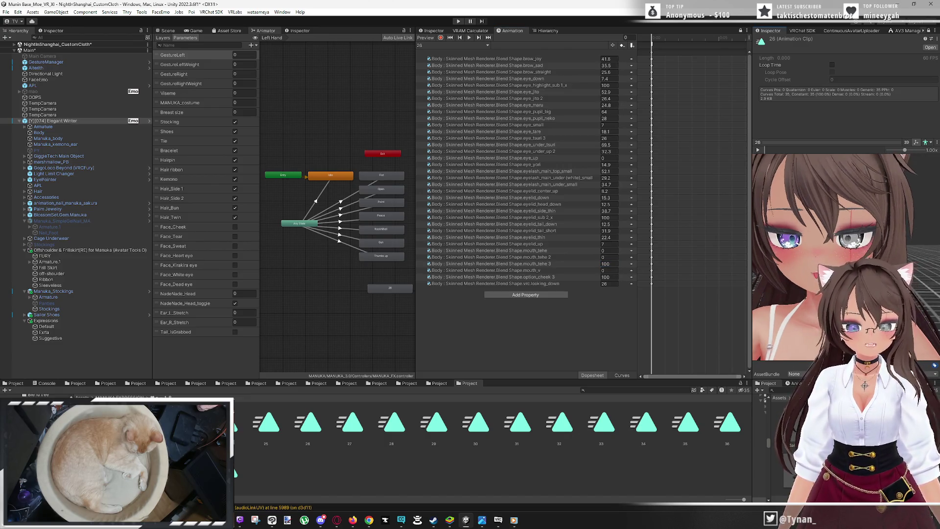
pyautogui.click(610, 263)
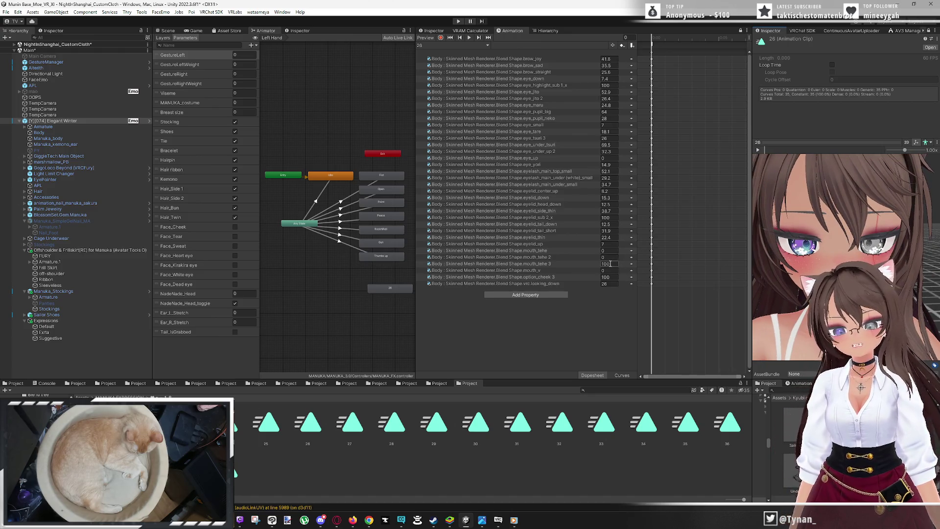
pyautogui.write('0')
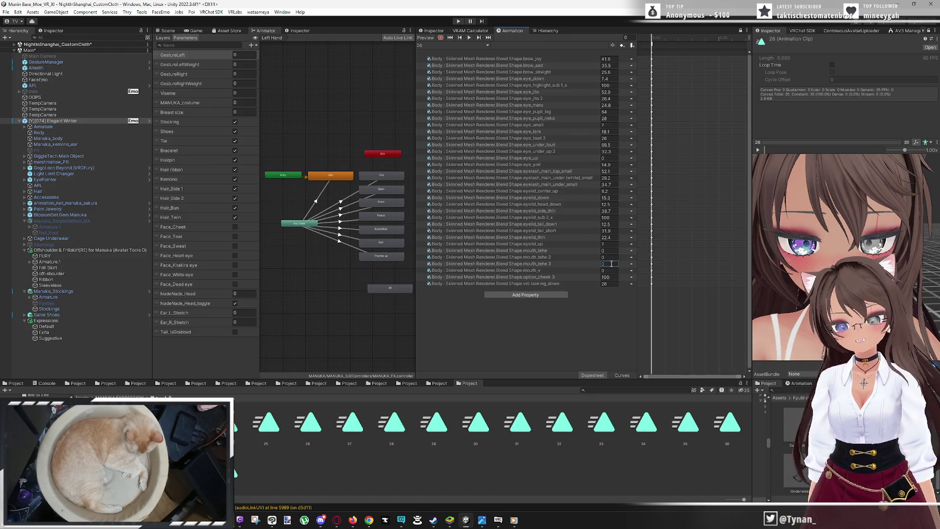
pyautogui.click(611, 250)
pyautogui.write('100')
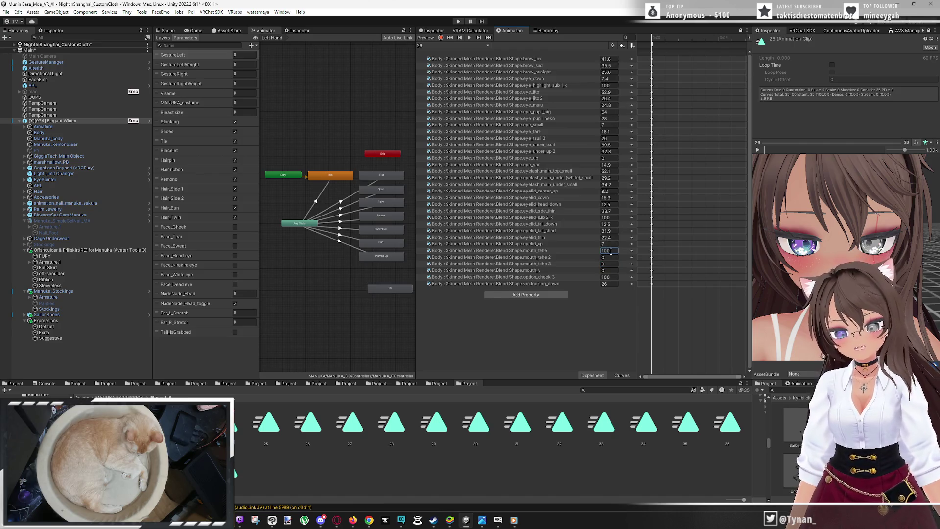
pyautogui.moveTo(852, 274)
pyautogui.mouseDown()
pyautogui.moveTo(823, 257)
pyautogui.moveTo(786, 298)
pyautogui.moveTo(786, 284)
pyautogui.moveTo(798, 280)
pyautogui.mouseUp()
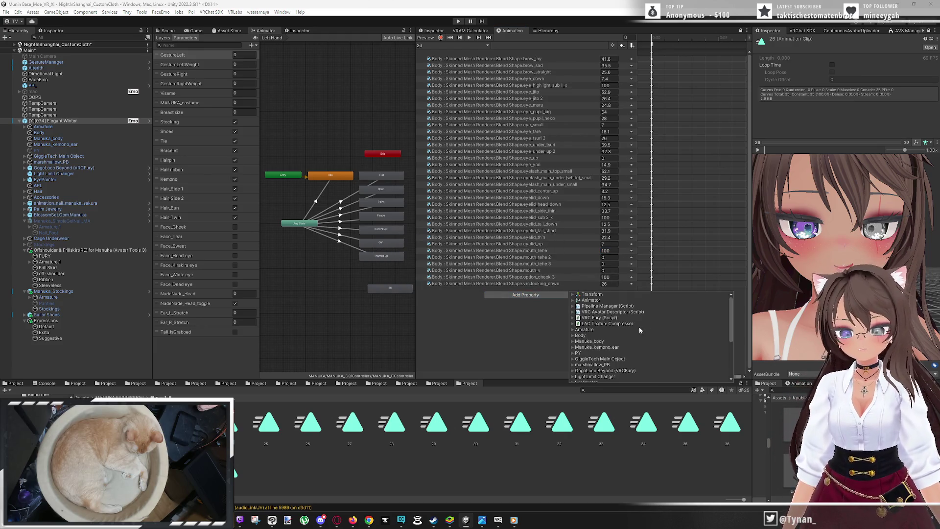
# Expand Body > Skinned Mesh Renderer in Add Property and scroll to the mouth_tang blend shapes
pyautogui.click(573, 336)
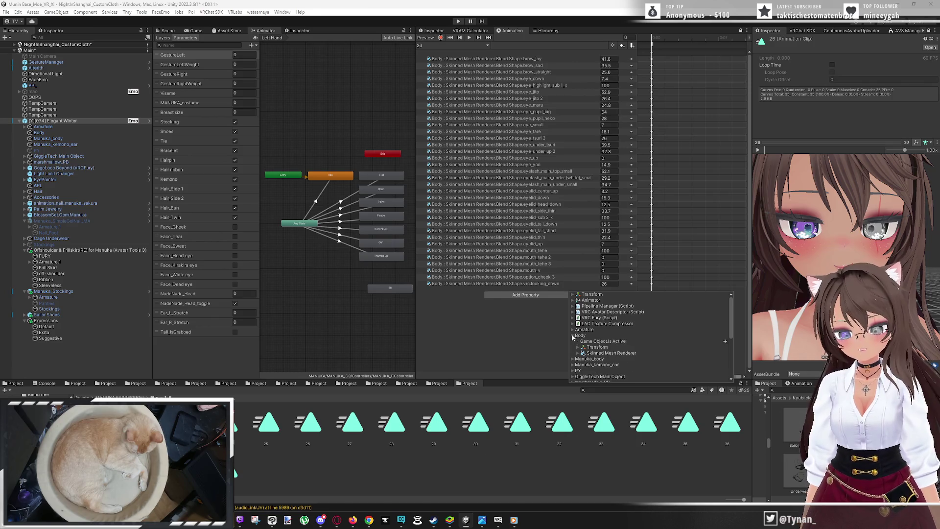
pyautogui.click(579, 353)
pyautogui.scroll(-5, 672, 345)
pyautogui.scroll(-15, 673, 345)
pyautogui.scroll(-20, 701, 346)
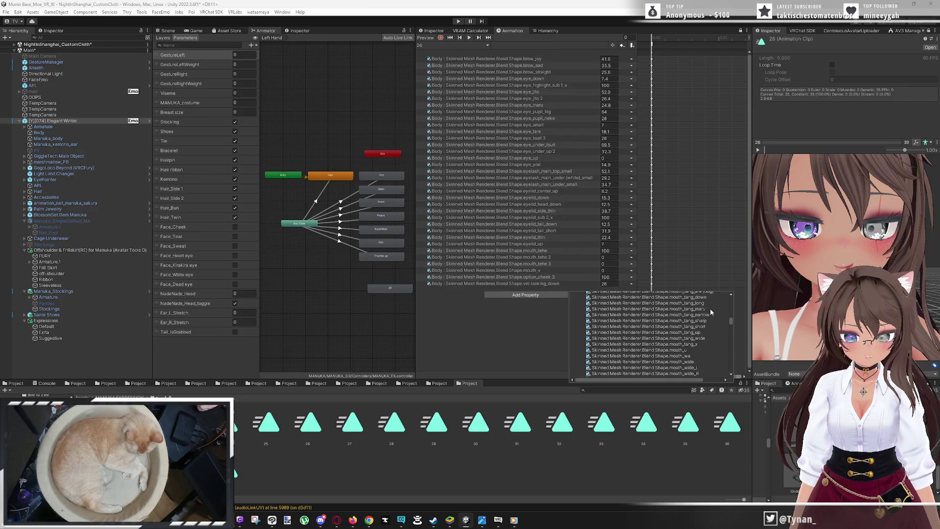
pyautogui.scroll(1, 710, 314)
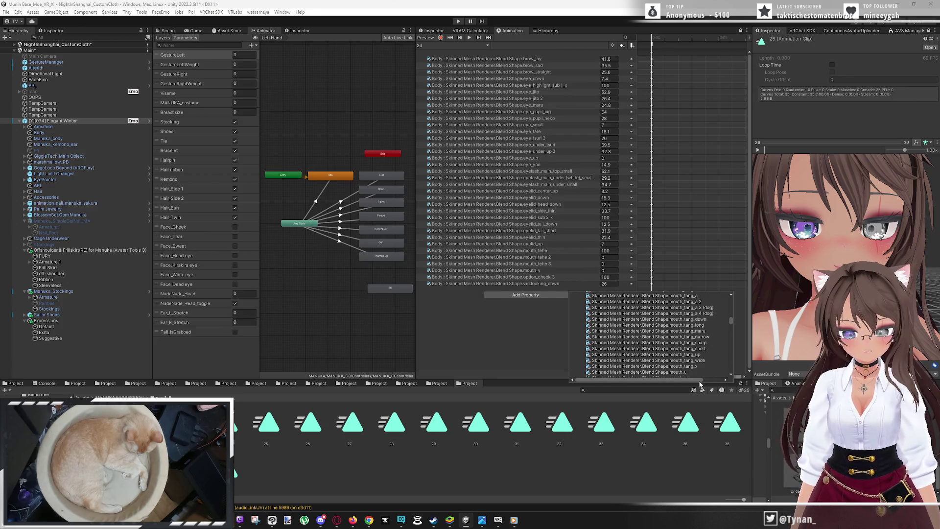
pyautogui.moveTo(702, 381); pyautogui.dragTo(732, 381)
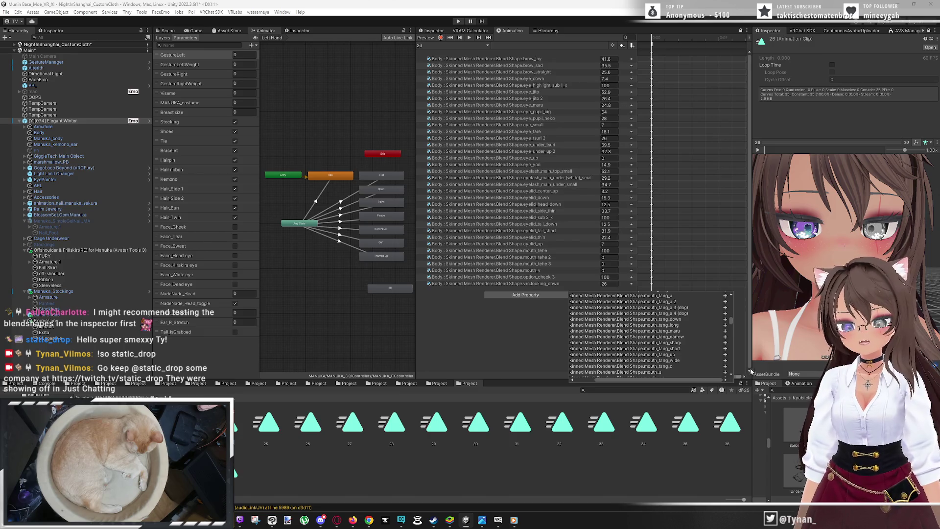
pyautogui.scroll(2, 714, 342)
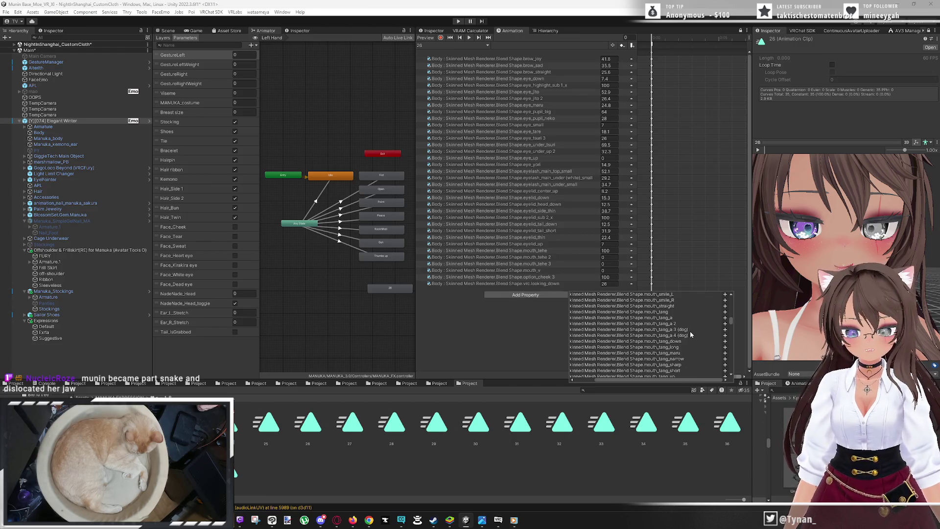
pyautogui.scroll(-3, 690, 331)
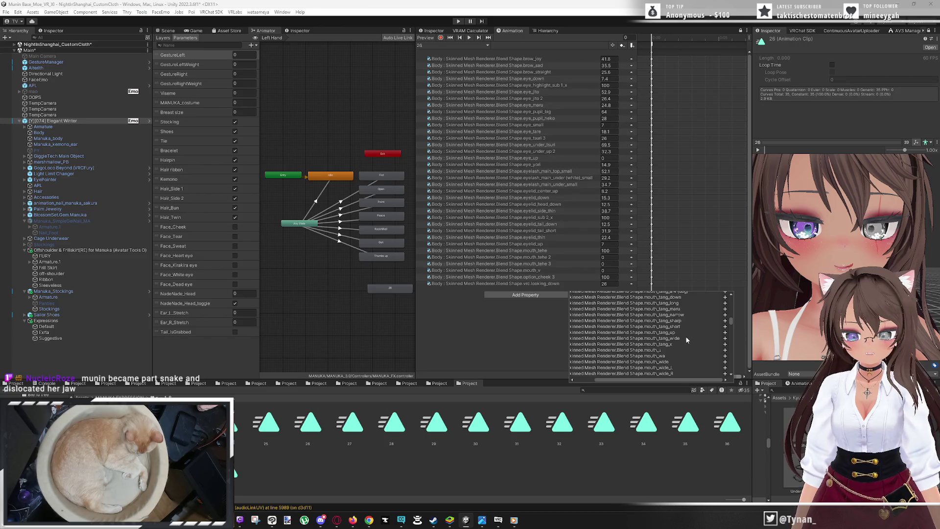
# Add the mouth_tang_wide blend shape and preview it at 100, then at 50
pyautogui.click(726, 338)
pyautogui.moveTo(598, 252); pyautogui.dragTo(656, 260)
pyautogui.moveTo(833, 256)
pyautogui.mouseDown()
pyautogui.moveTo(806, 254)
pyautogui.moveTo(859, 254)
pyautogui.mouseUp()
pyautogui.click(615, 251)
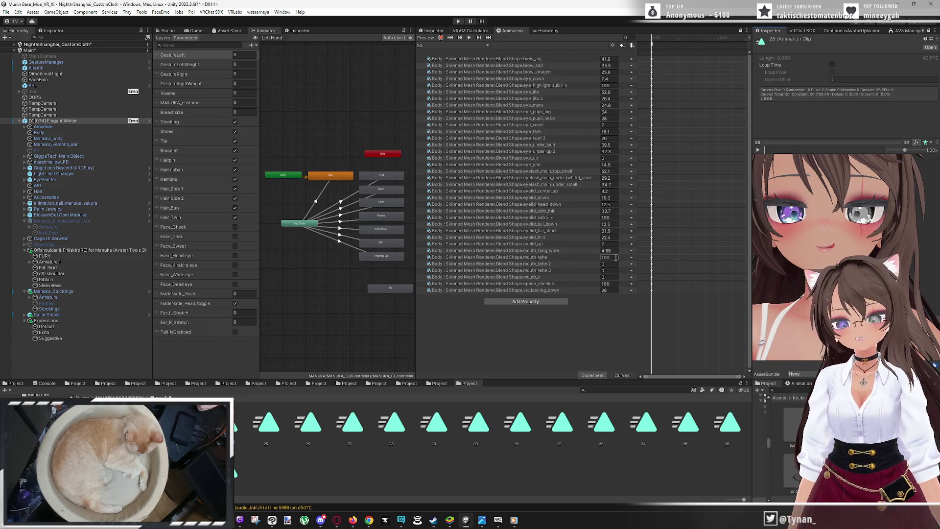
pyautogui.write('100')
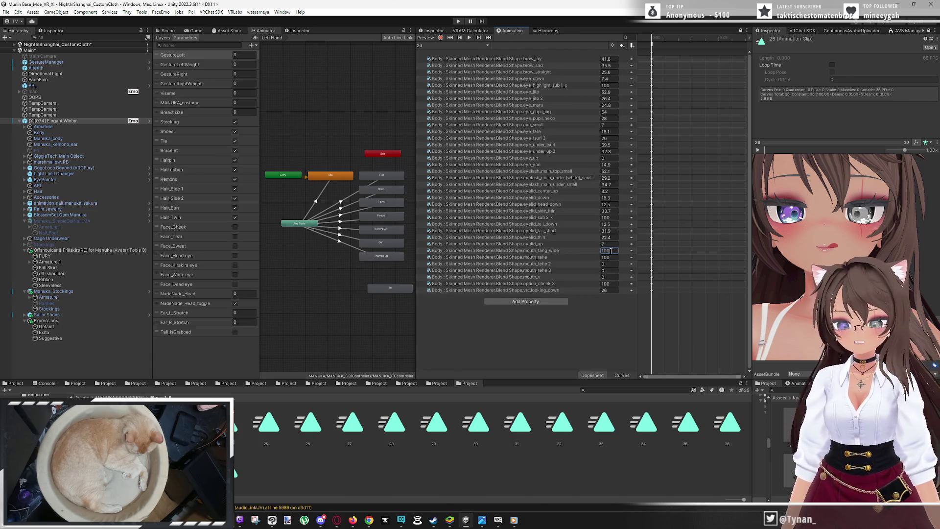
pyautogui.click(598, 252)
pyautogui.write('50')
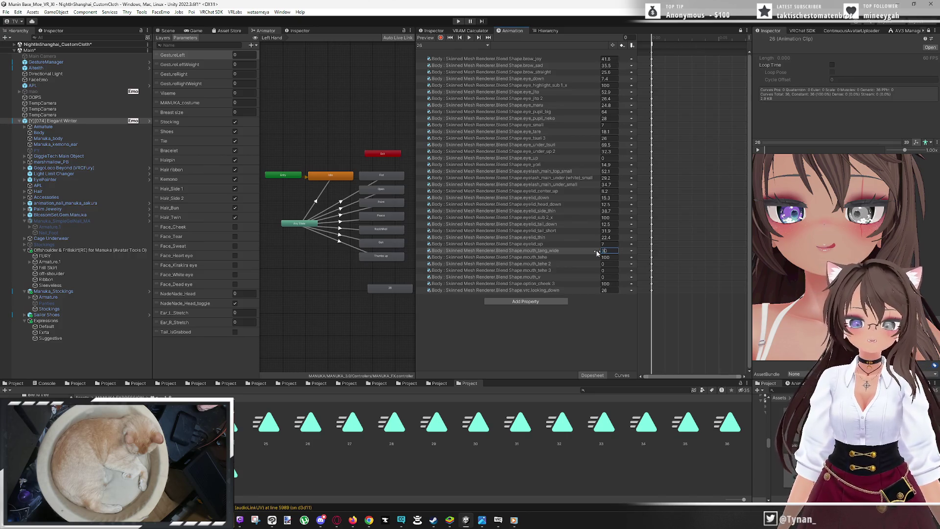
pyautogui.press('Return')
pyautogui.moveTo(795, 267); pyautogui.dragTo(833, 316)
# Reduce mouth_tang_wide to 20 and check the smaller tongue in the preview
pyautogui.click(606, 251)
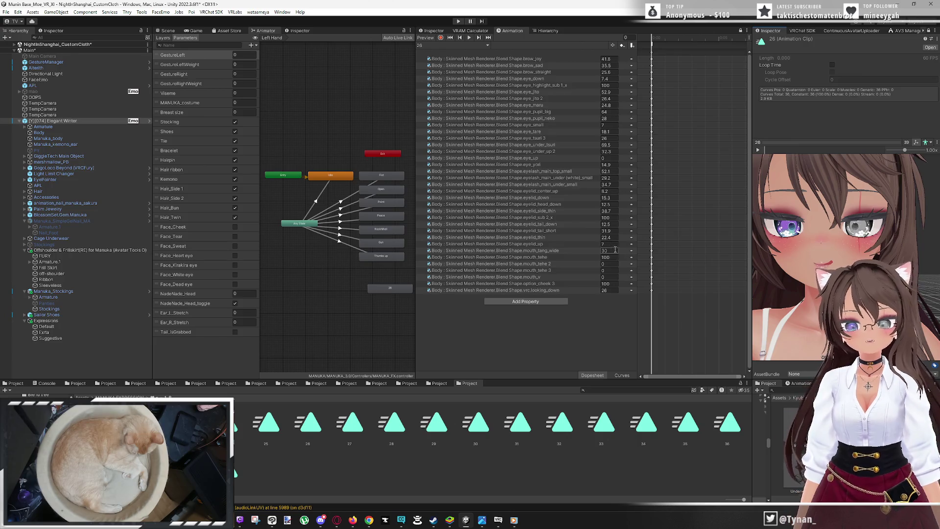
pyautogui.doubleClick(600, 252)
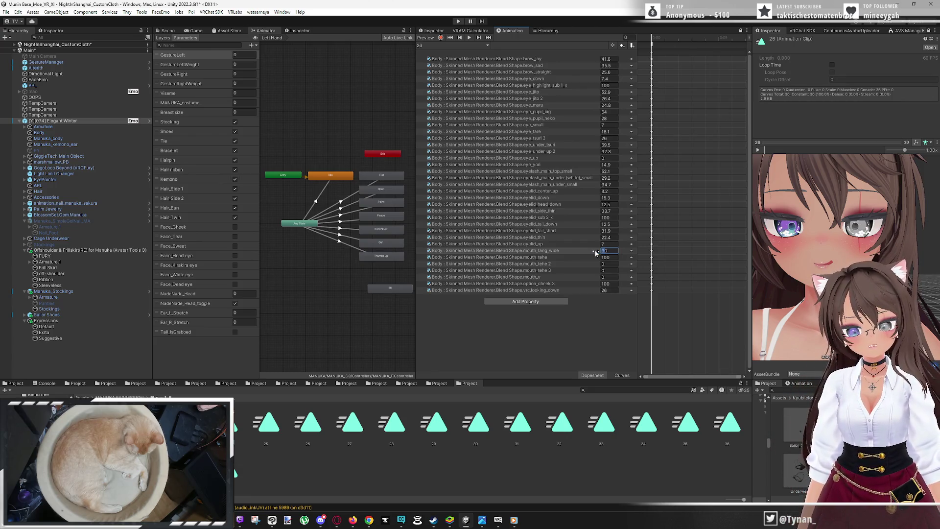
pyautogui.write('20')
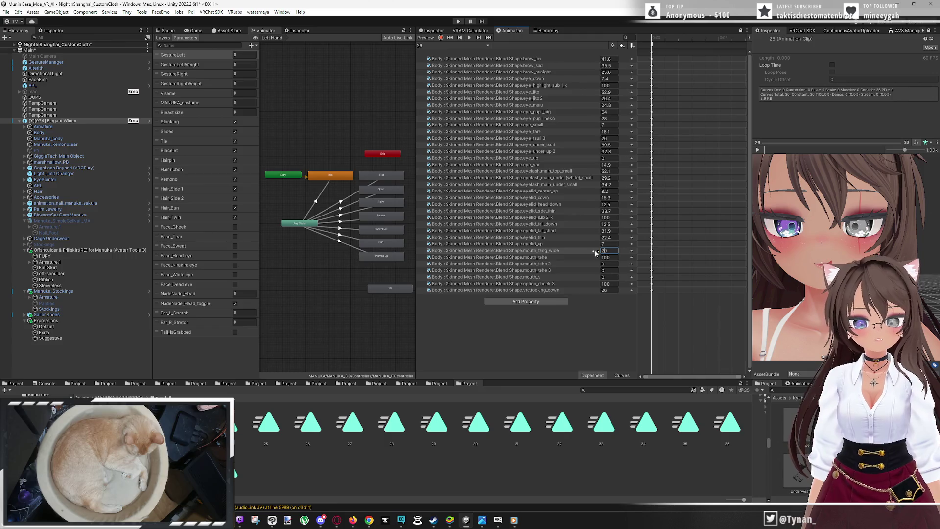
pyautogui.moveTo(808, 268)
pyautogui.mouseDown()
pyautogui.moveTo(821, 270)
pyautogui.moveTo(738, 277)
pyautogui.mouseUp()
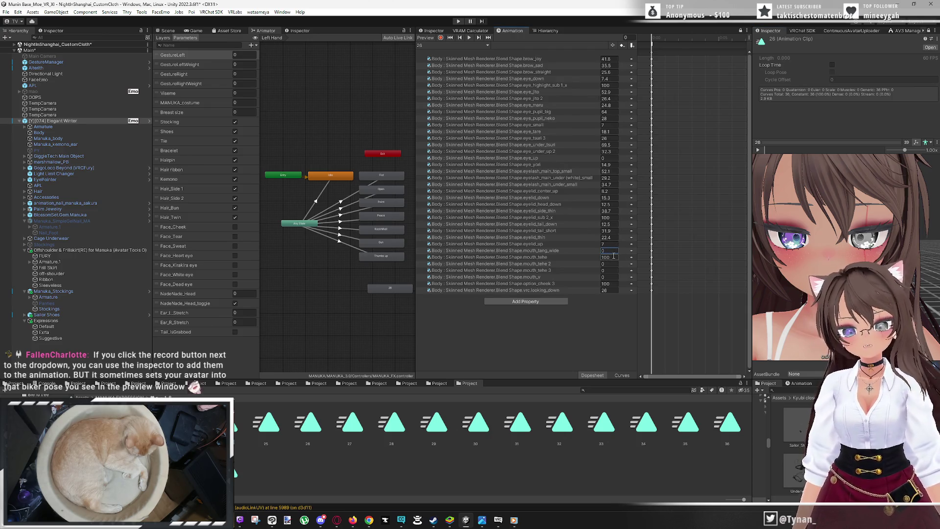
pyautogui.rightClick(388, 288)
# Delete the small unused Animator state and show Suggestive's VRCFury toggles in the Inspector
pyautogui.click(399, 322)
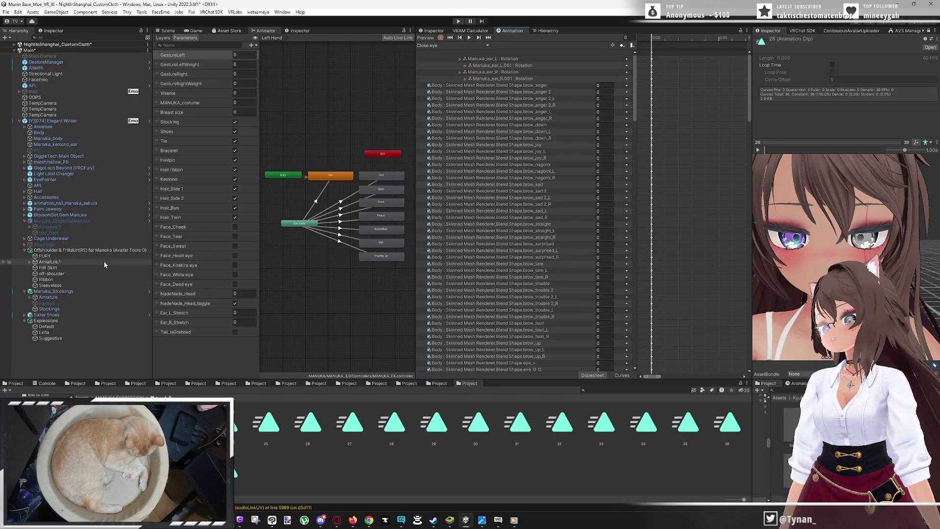
pyautogui.click(73, 339)
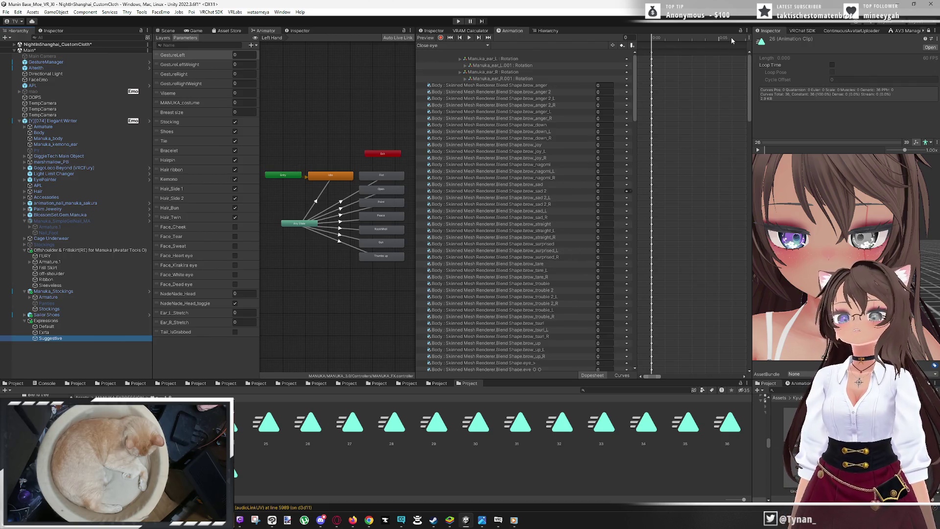
pyautogui.click(440, 30)
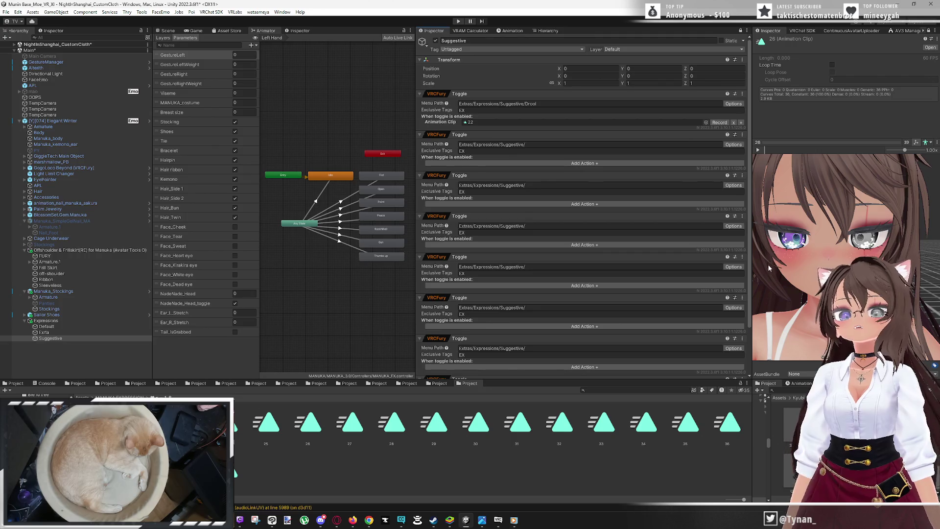
# Preview expression clips 27, 28 and 29 in the Inspector, zooming onto the face
pyautogui.click(357, 430)
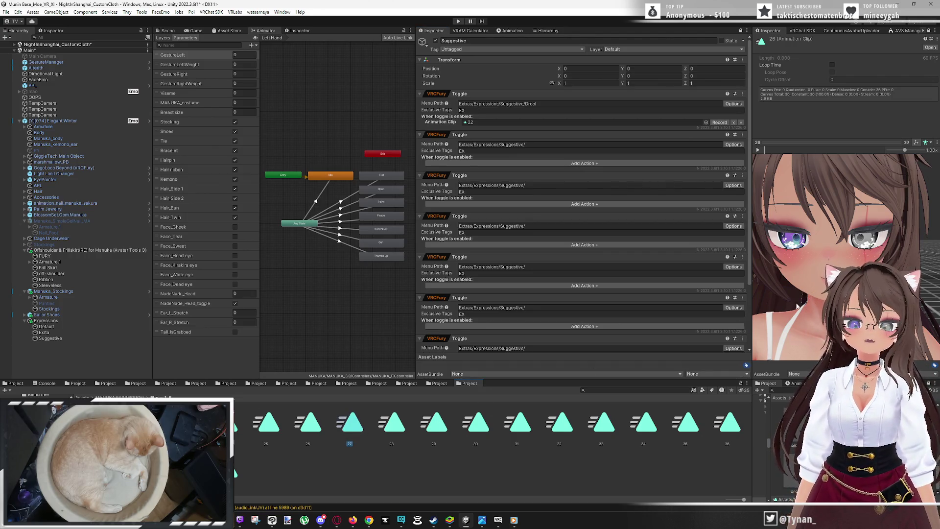
pyautogui.click(929, 30)
pyautogui.scroll(-5, 824, 238)
pyautogui.scroll(5, 853, 209)
pyautogui.scroll(3, 853, 210)
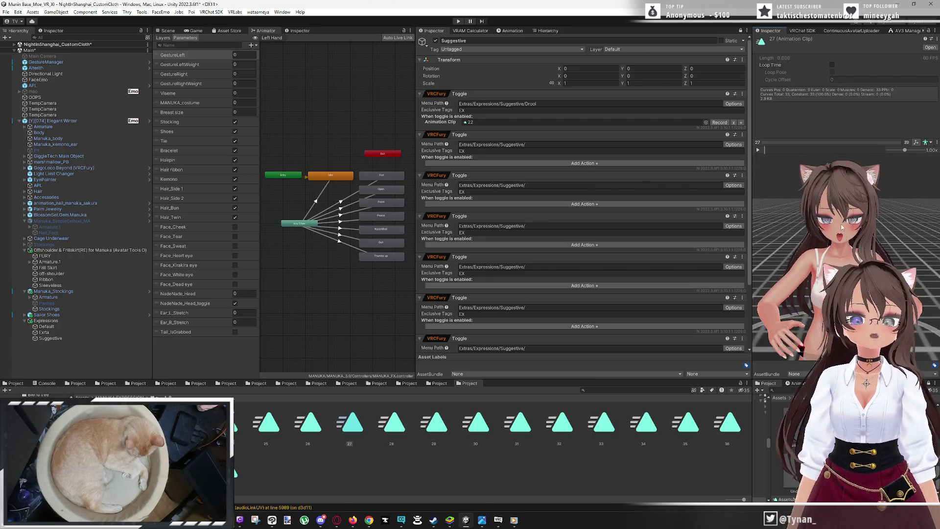
pyautogui.click(399, 433)
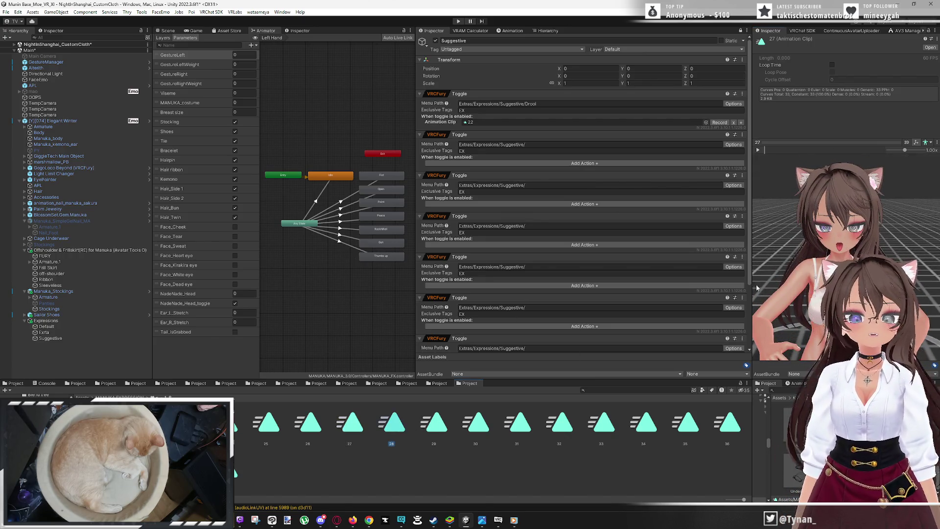
pyautogui.scroll(-5, 824, 189)
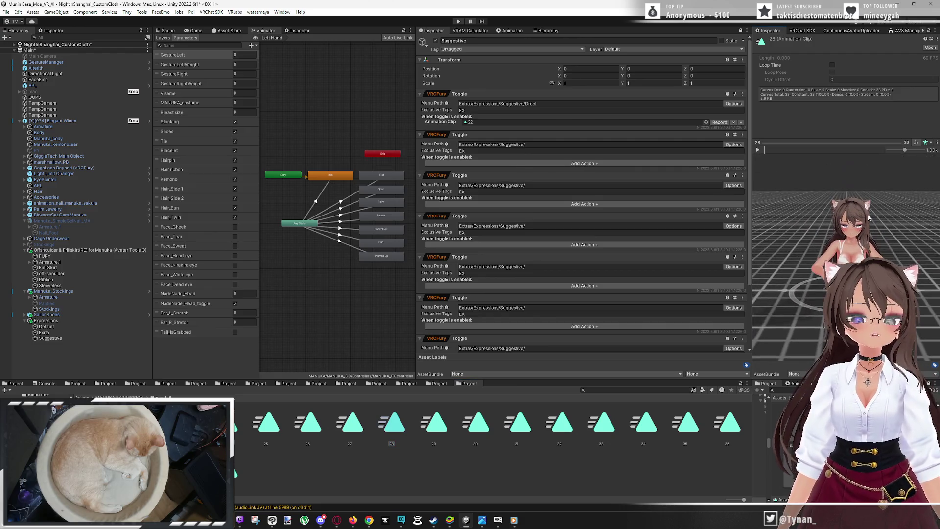
pyautogui.scroll(5, 824, 190)
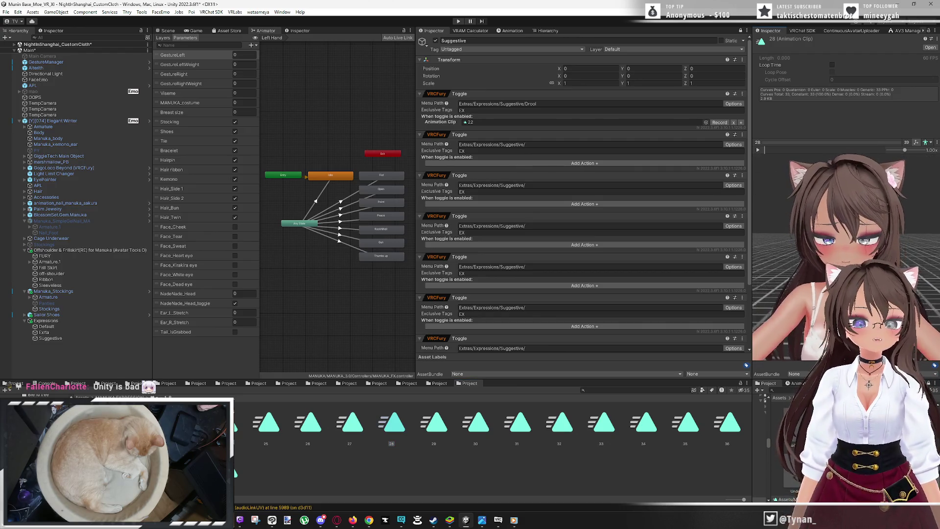
pyautogui.scroll(3, 824, 190)
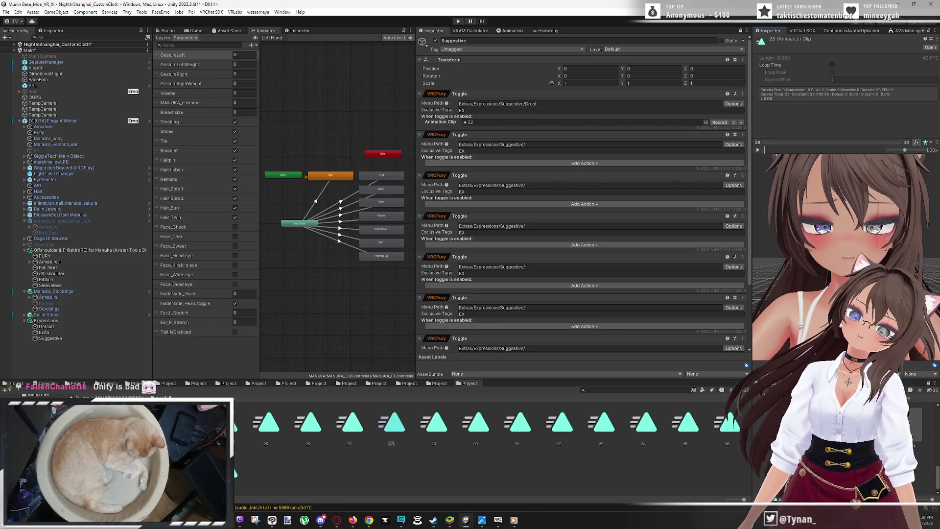
pyautogui.click(430, 429)
pyautogui.scroll(5, 866, 195)
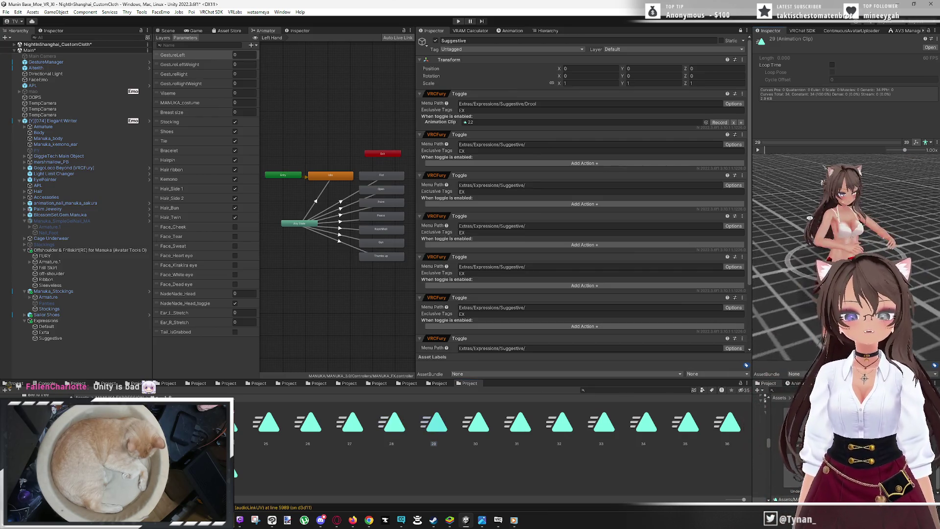
pyautogui.scroll(3, 846, 217)
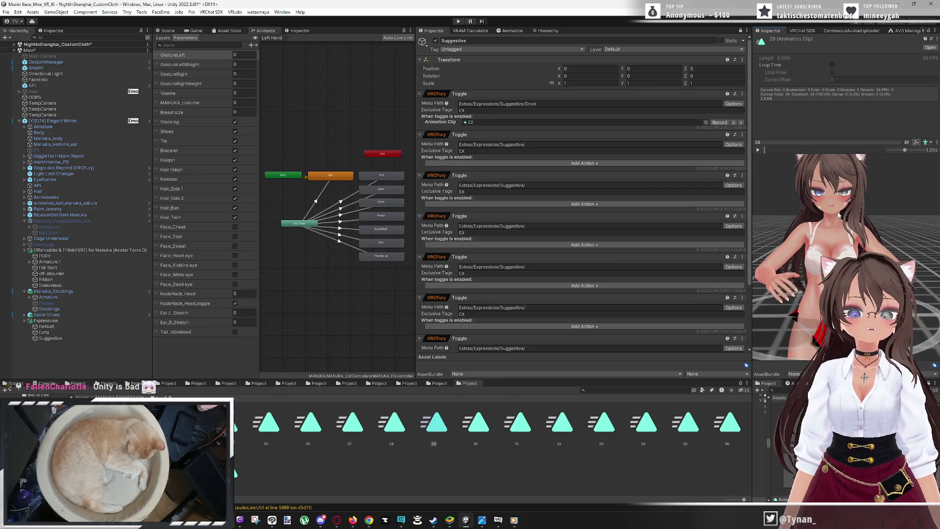
pyautogui.scroll(3, 846, 217)
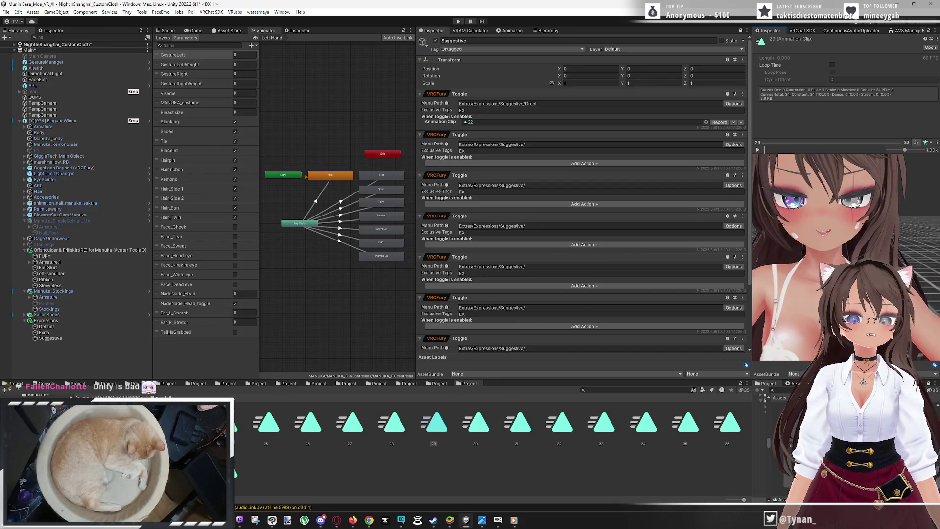
pyautogui.scroll(-2, 847, 217)
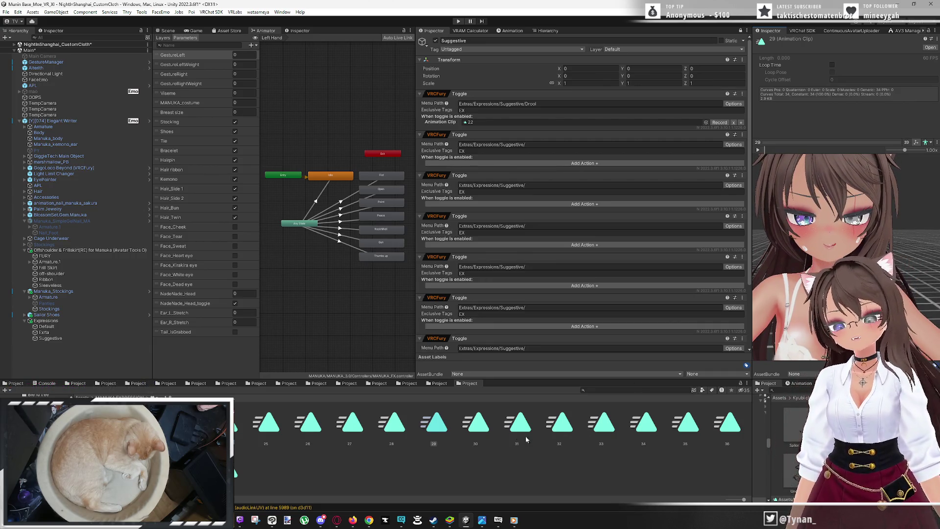
# Step through expression clips 30, 31 and 32, zooming the preview onto each face
pyautogui.press('Right')
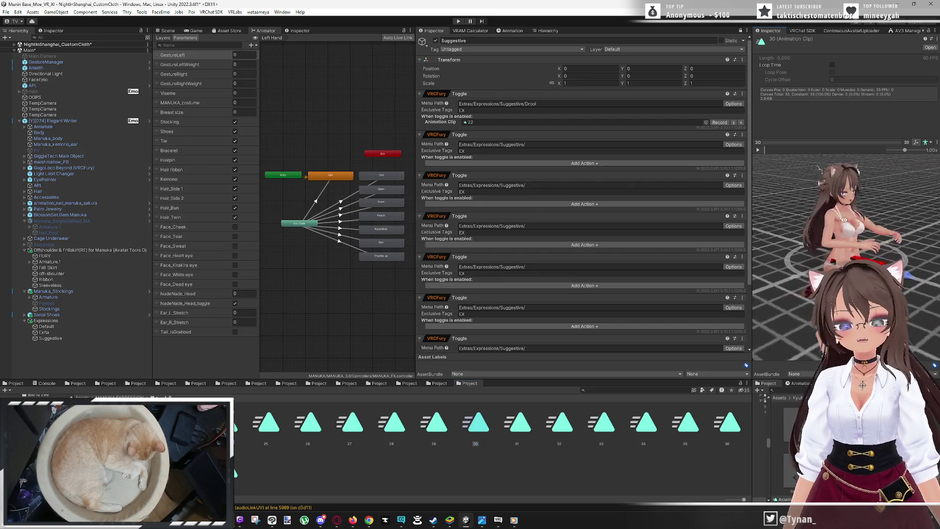
pyautogui.scroll(3, 843, 212)
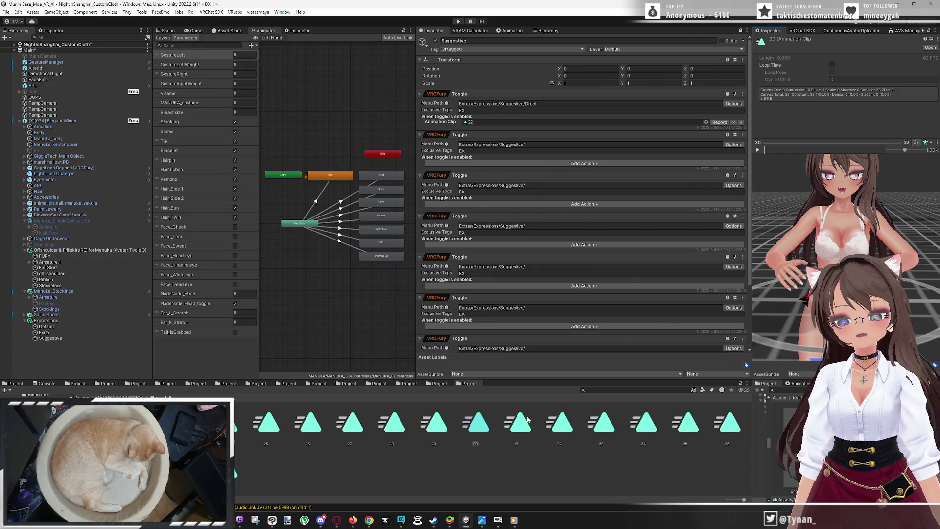
pyautogui.scroll(3, 860, 237)
pyautogui.scroll(3, 859, 238)
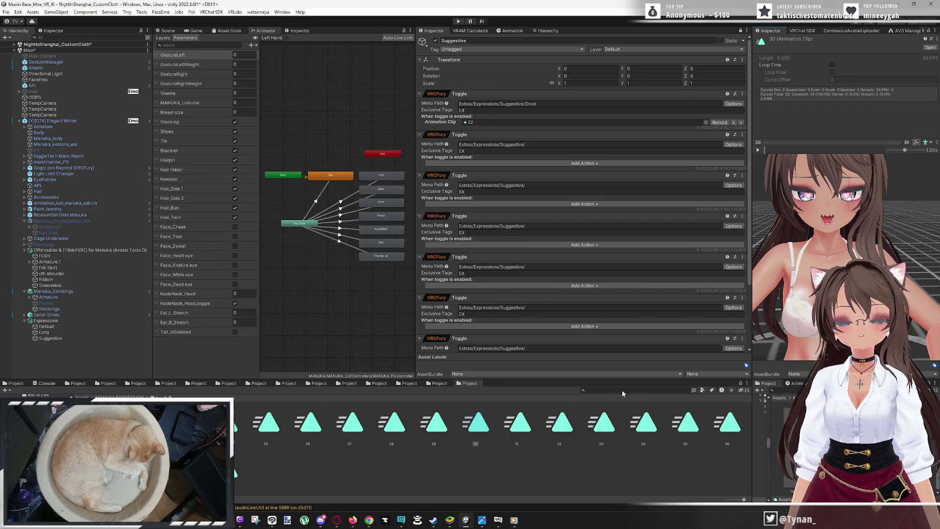
pyautogui.press('Right')
pyautogui.scroll(5, 833, 235)
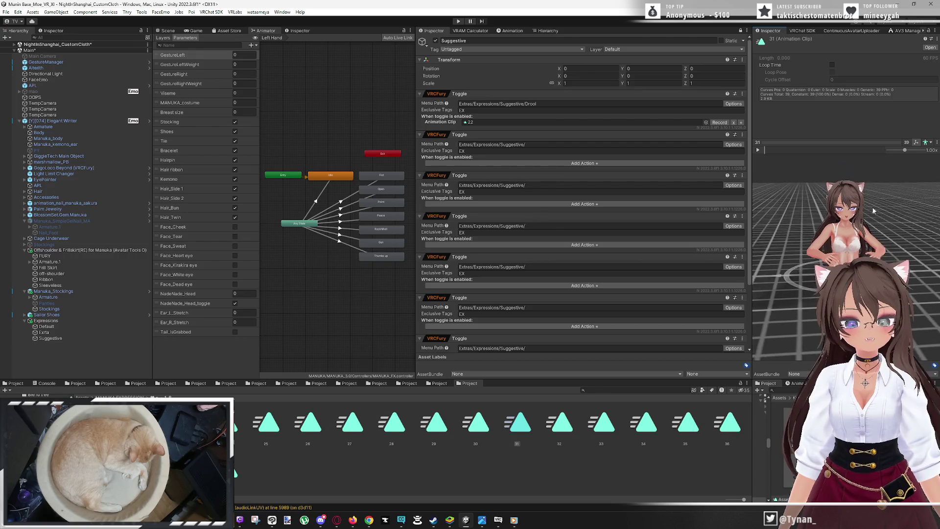
pyautogui.scroll(5, 848, 250)
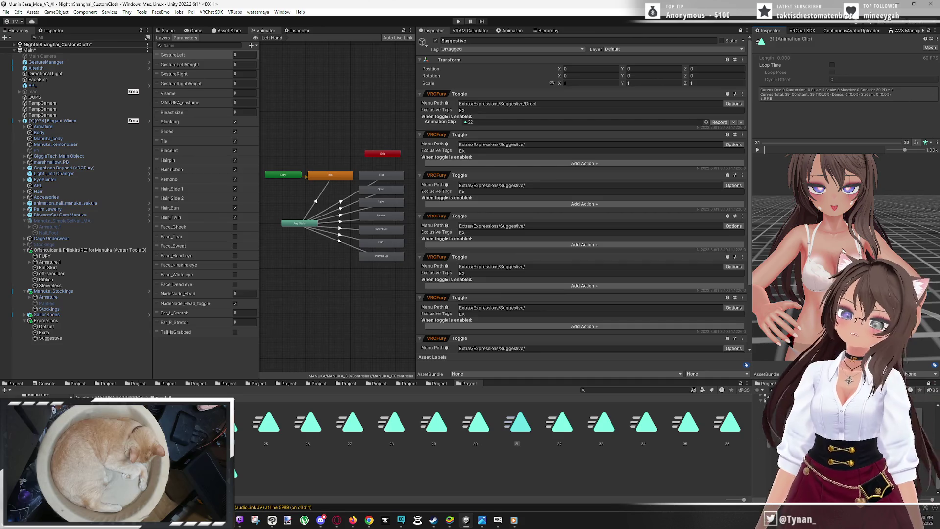
pyautogui.click(568, 429)
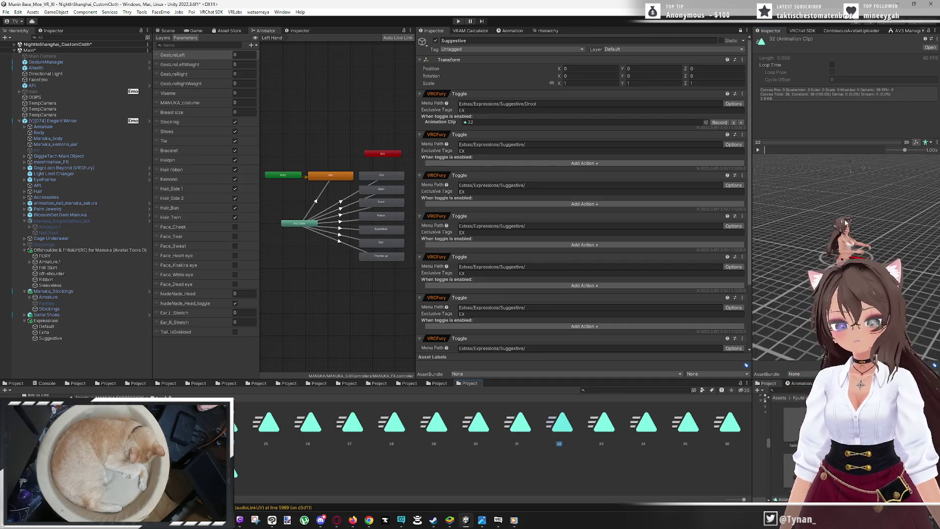
# Check clip 32 up close, then step on to clips 33 and 34
pyautogui.scroll(5, 846, 254)
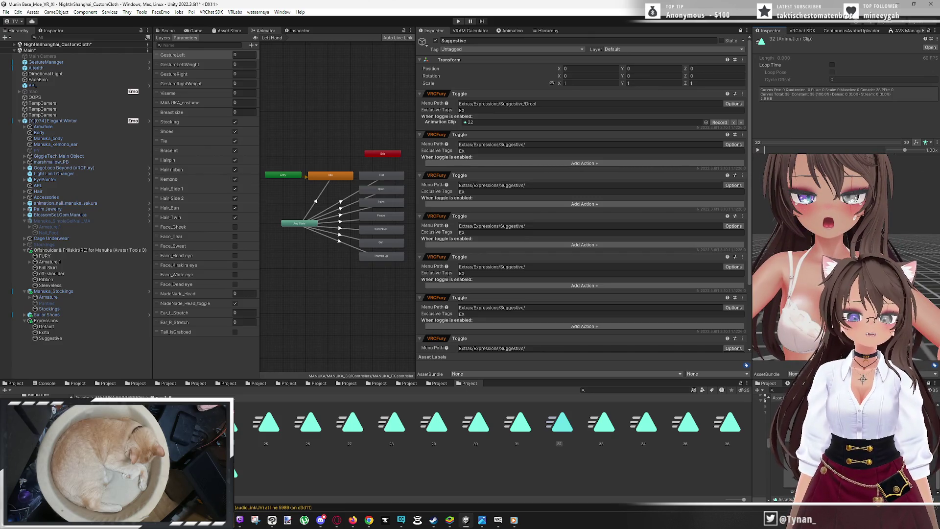
pyautogui.scroll(-1, 828, 235)
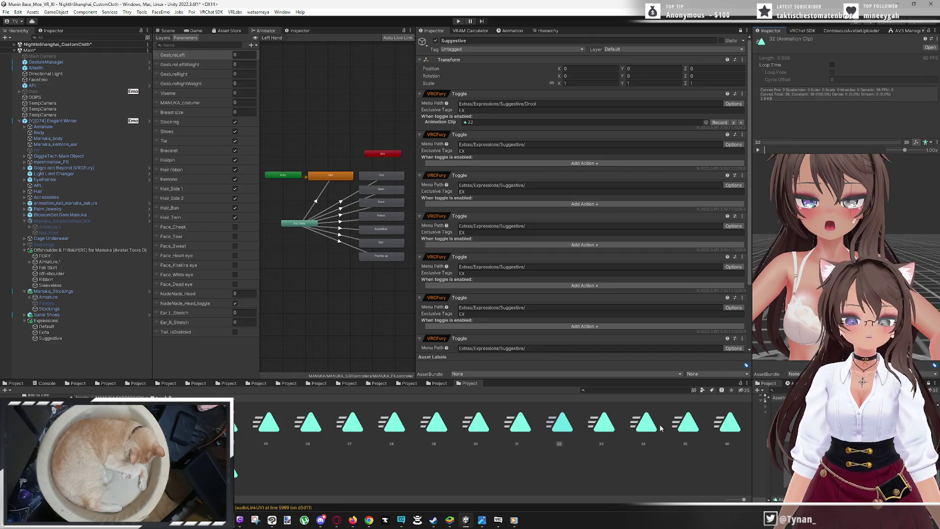
pyautogui.press('Right')
pyautogui.scroll(5, 831, 237)
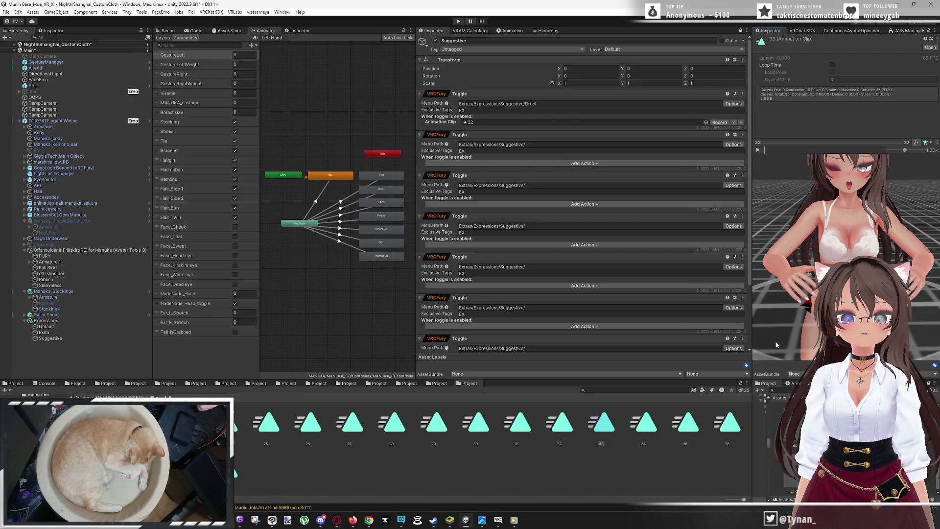
pyautogui.press('Right')
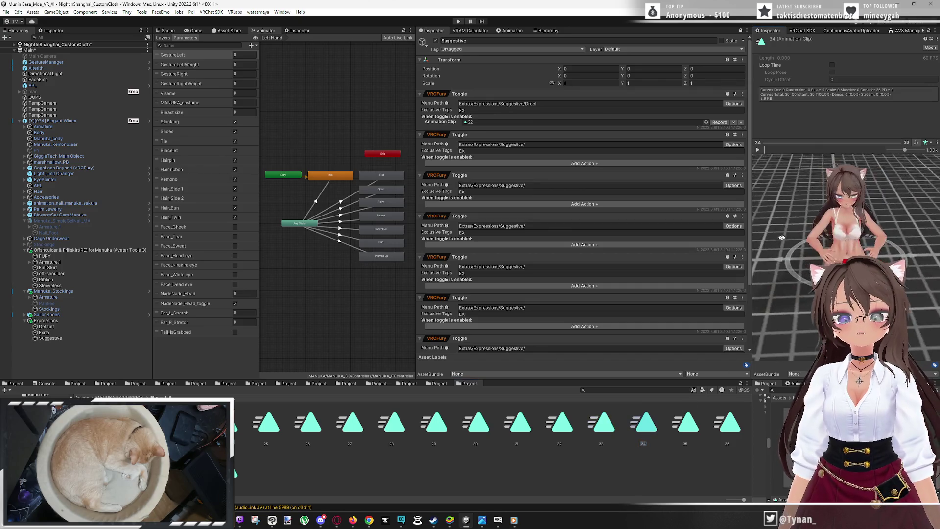
pyautogui.scroll(5, 857, 226)
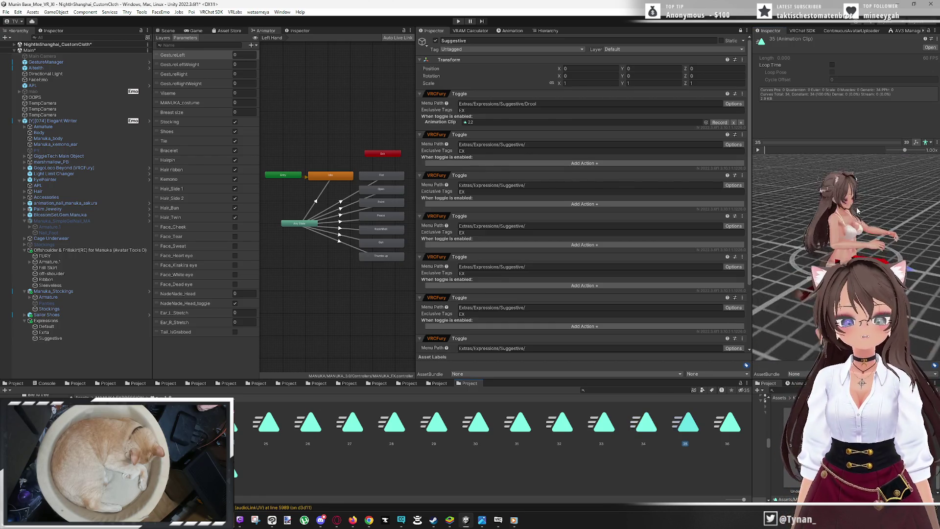
pyautogui.scroll(3, 867, 215)
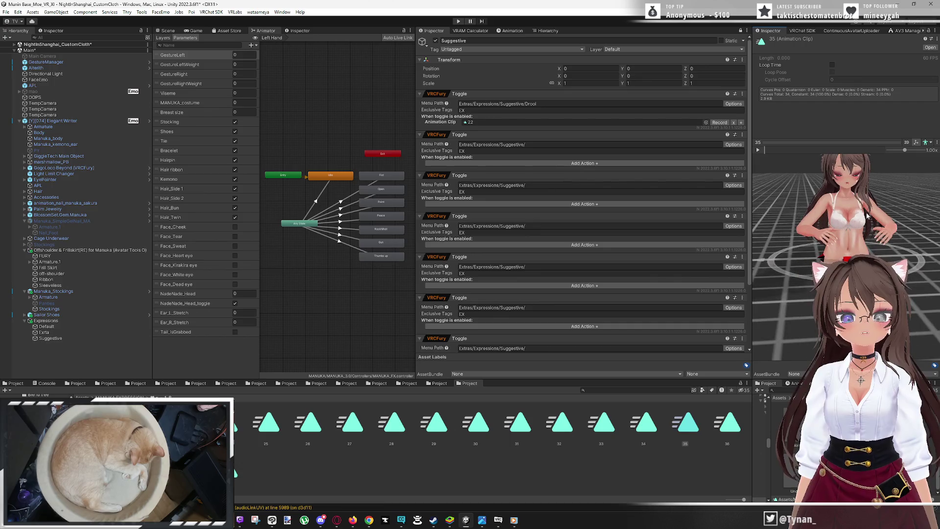
# Preview clips 36 through 38, orbiting the avatar to face forward and zooming in
pyautogui.click(727, 434)
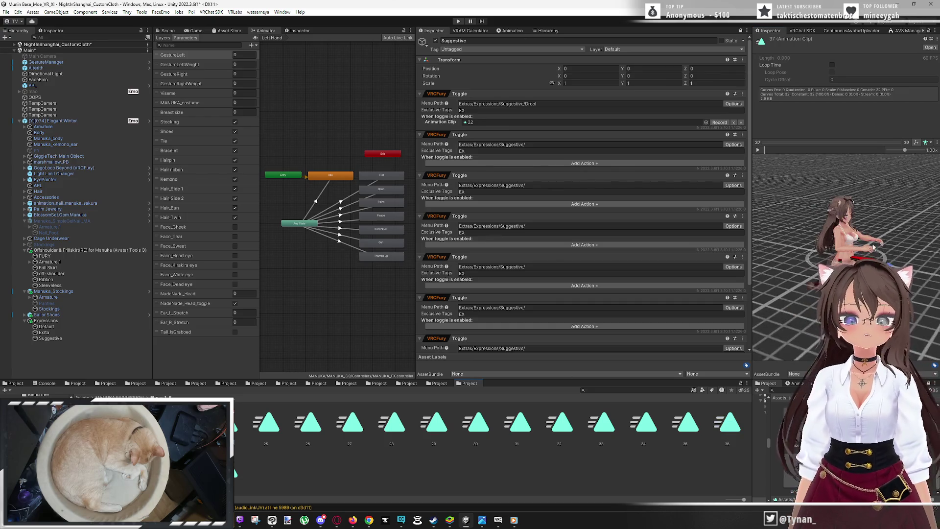
pyautogui.moveTo(874, 247); pyautogui.dragTo(801, 235)
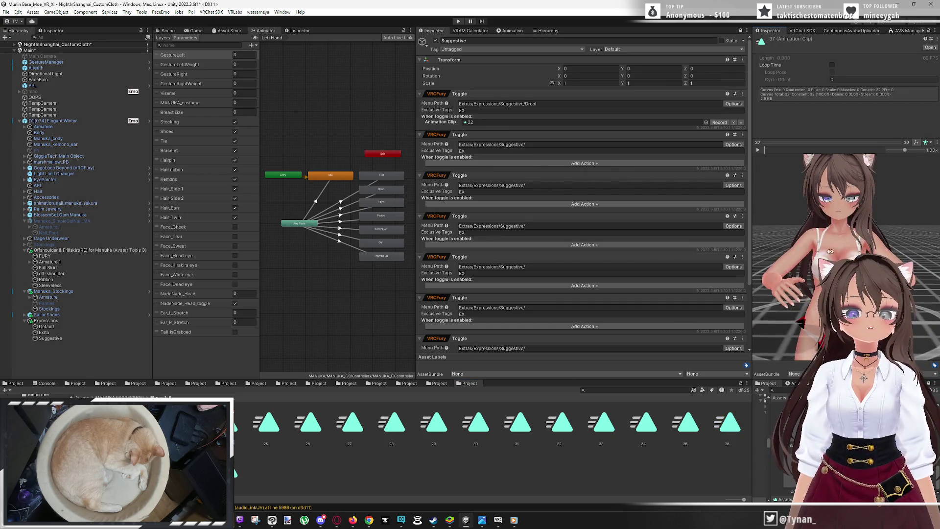
pyautogui.scroll(3, 846, 255)
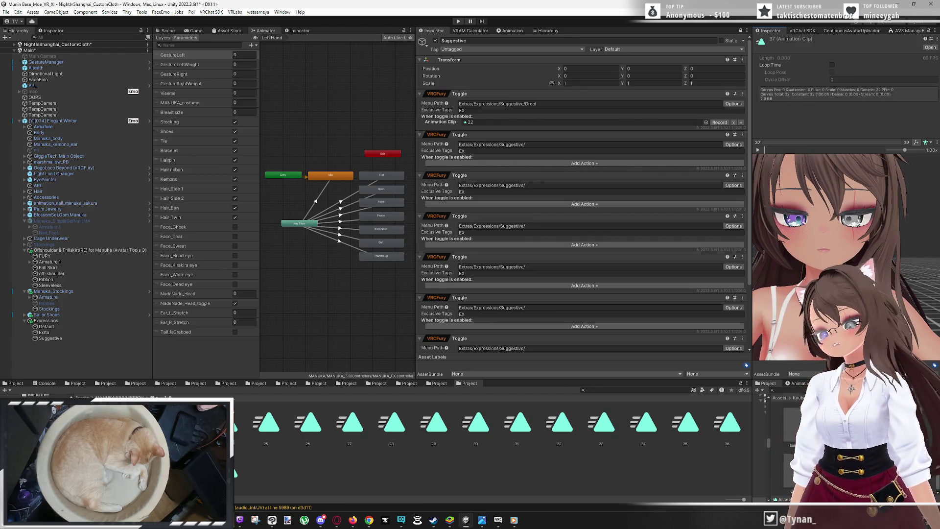
pyautogui.press('Right')
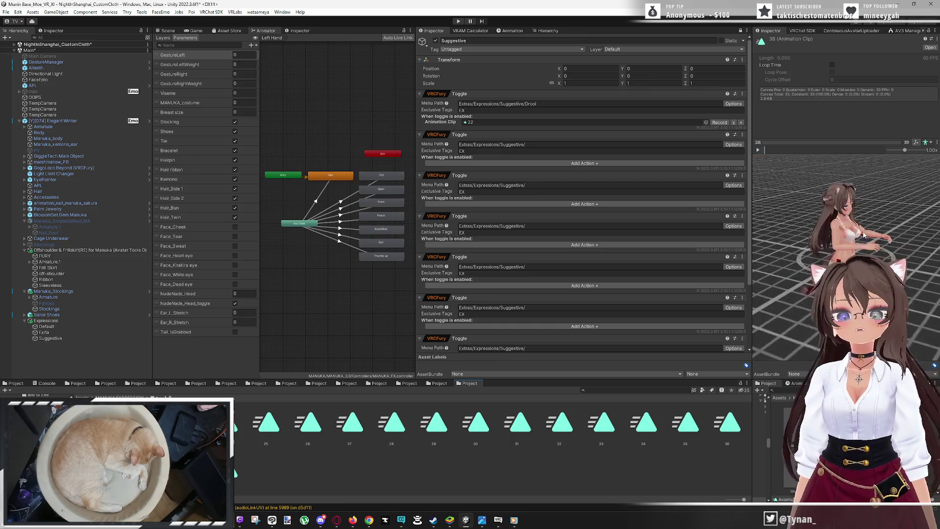
pyautogui.scroll(3, 846, 255)
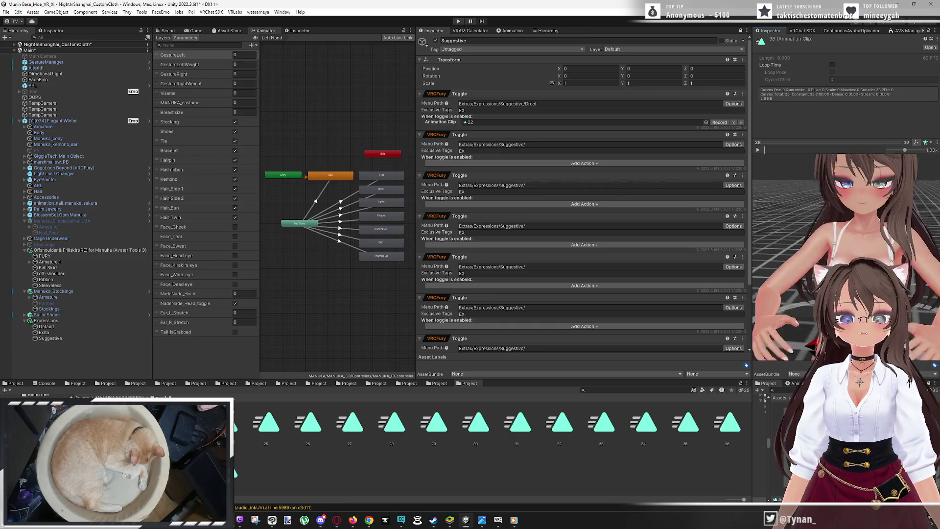
pyautogui.scroll(2, 845, 255)
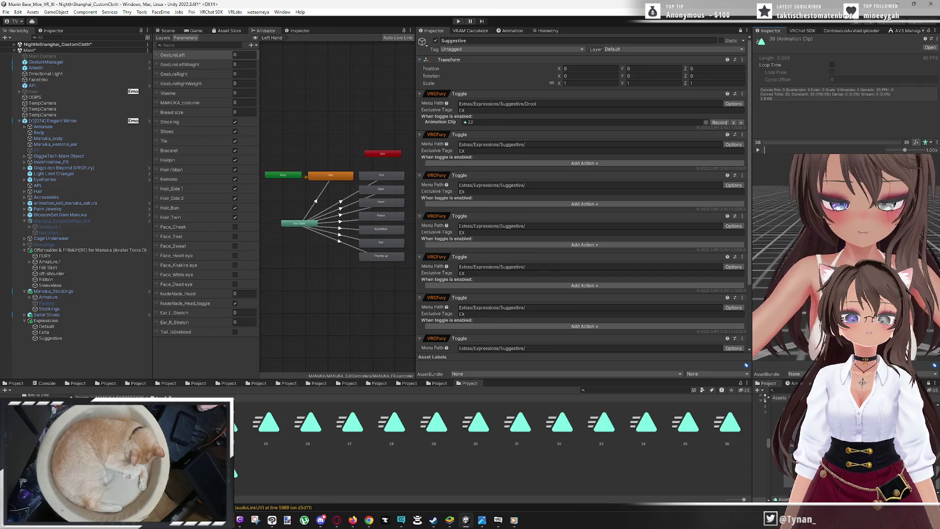
pyautogui.scroll(1, 846, 255)
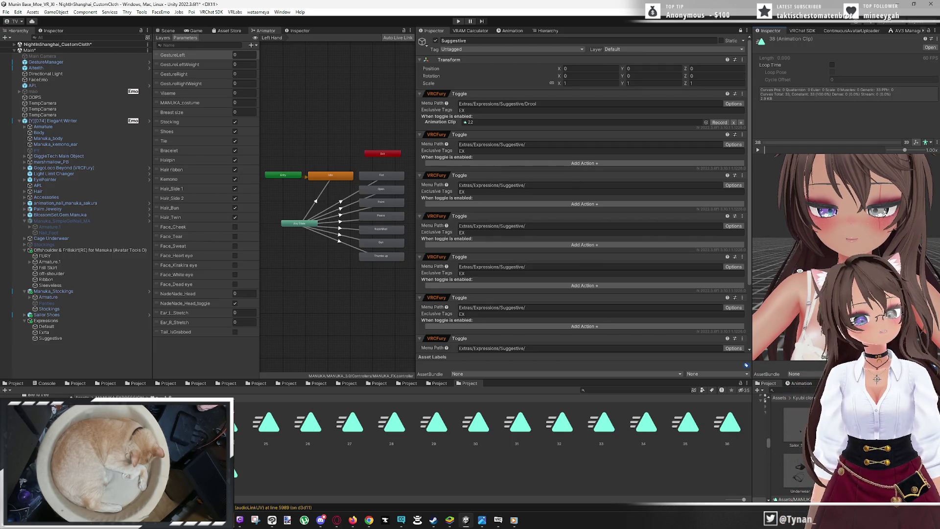
# Set clip 38's eyelid_down blend shape to 0 and return to Suggestive's VRCFury toggles
pyautogui.click(509, 31)
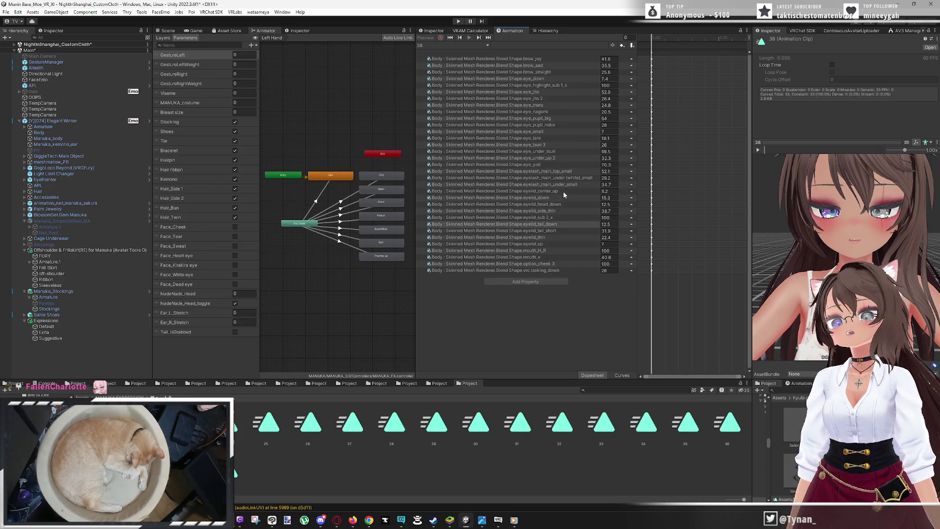
pyautogui.click(606, 198)
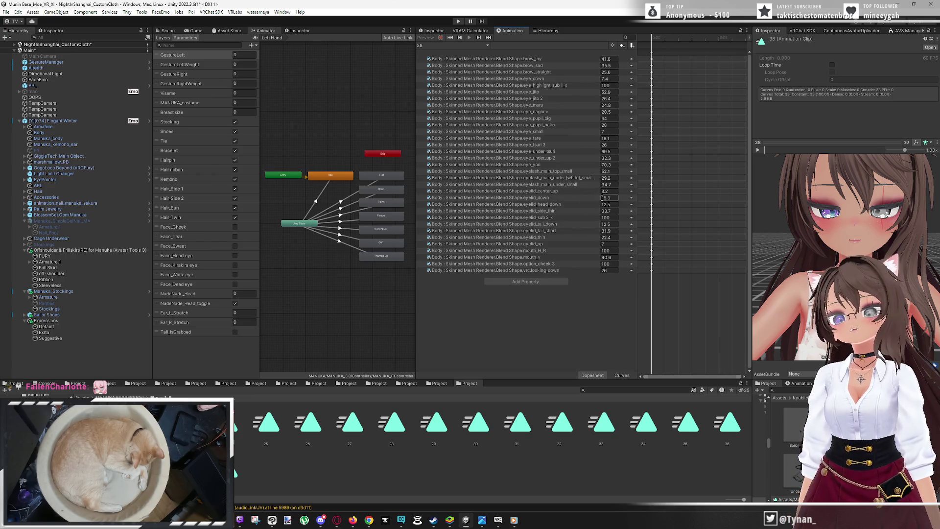
pyautogui.write('0')
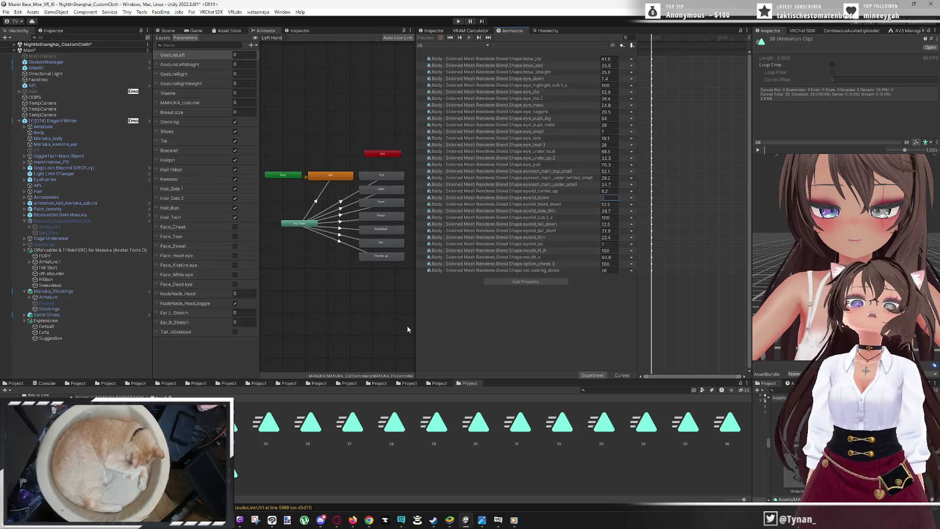
pyautogui.click(424, 31)
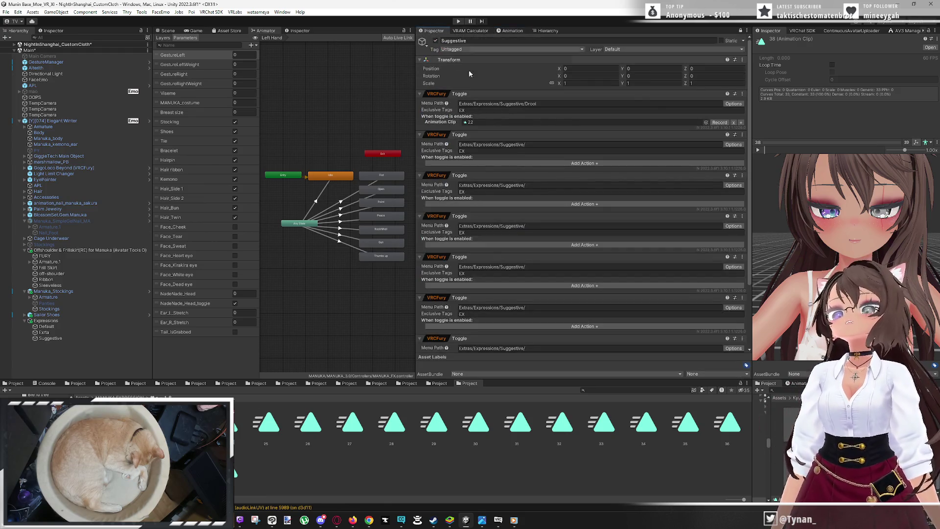
# Give the second Suggestive toggle the menu name Smug and animation clip 38
pyautogui.click(530, 164)
pyautogui.click(553, 169)
pyautogui.click(546, 145)
pyautogui.press('End')
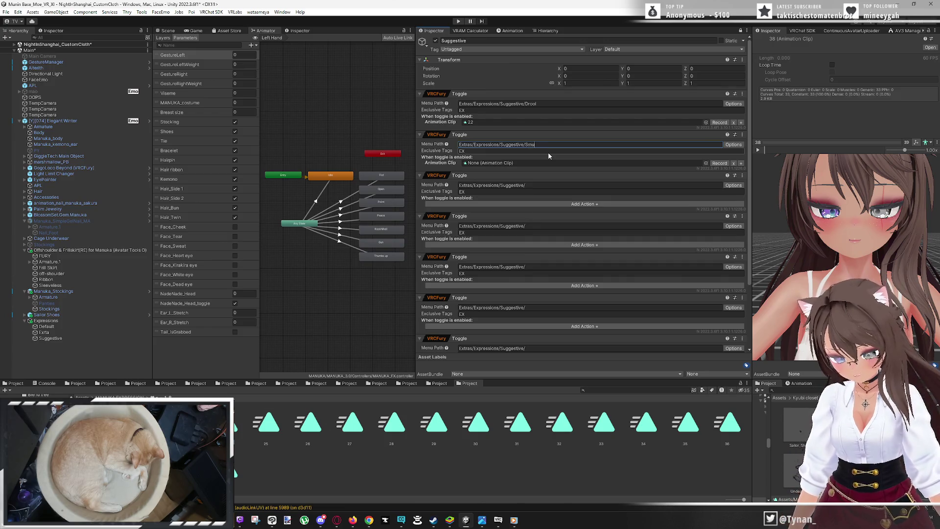
pyautogui.press('Return')
pyautogui.moveTo(524, 156); pyautogui.dragTo(528, 165)
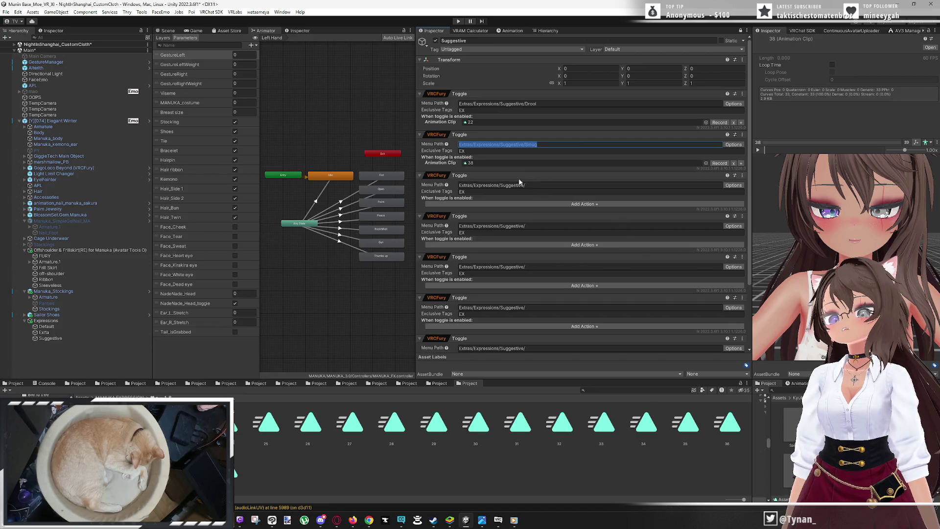
pyautogui.press('Right')
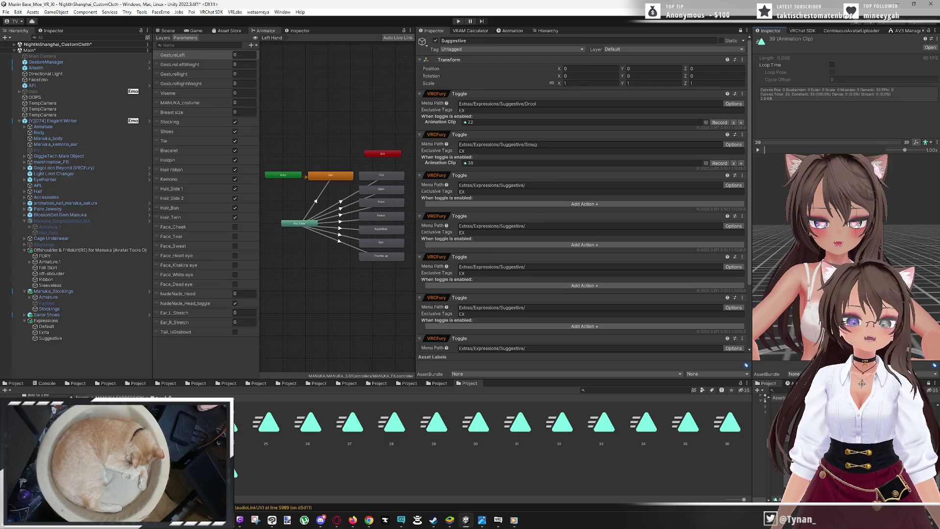
pyautogui.scroll(3, 834, 217)
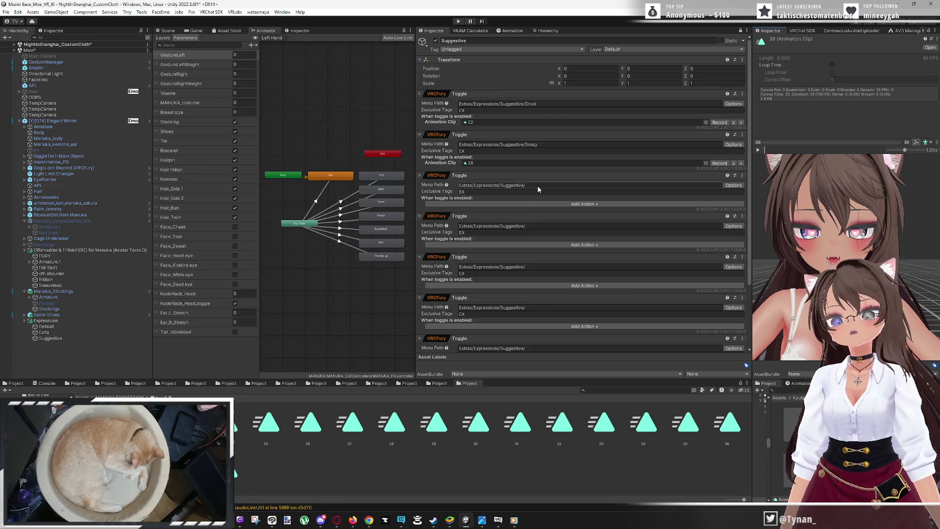
# Give the third Suggestive toggle the menu name Hearts and animation clip 39
pyautogui.click(524, 186)
pyautogui.press('End')
pyautogui.write('Heart')
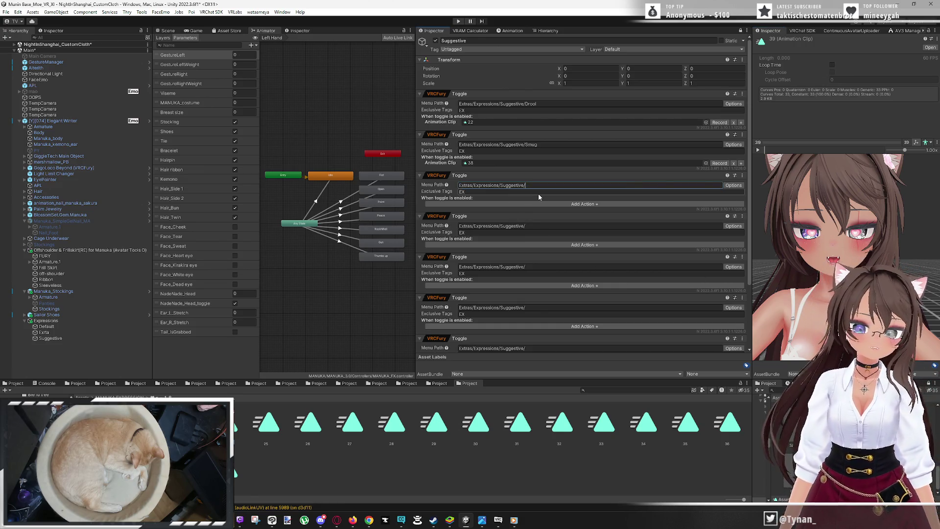
pyautogui.write('s')
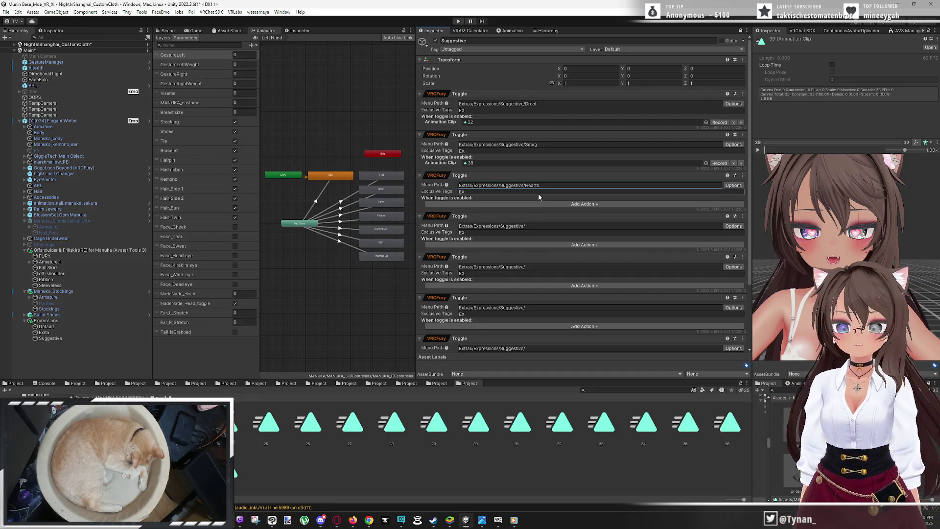
pyautogui.click(537, 202)
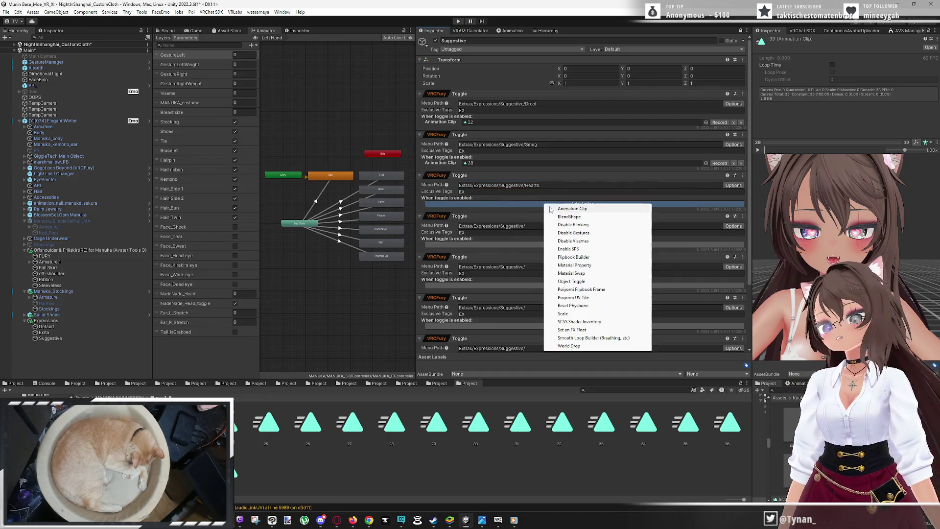
pyautogui.click(564, 208)
pyautogui.moveTo(791, 426)
pyautogui.mouseDown()
pyautogui.moveTo(541, 204)
pyautogui.moveTo(557, 202)
pyautogui.mouseUp()
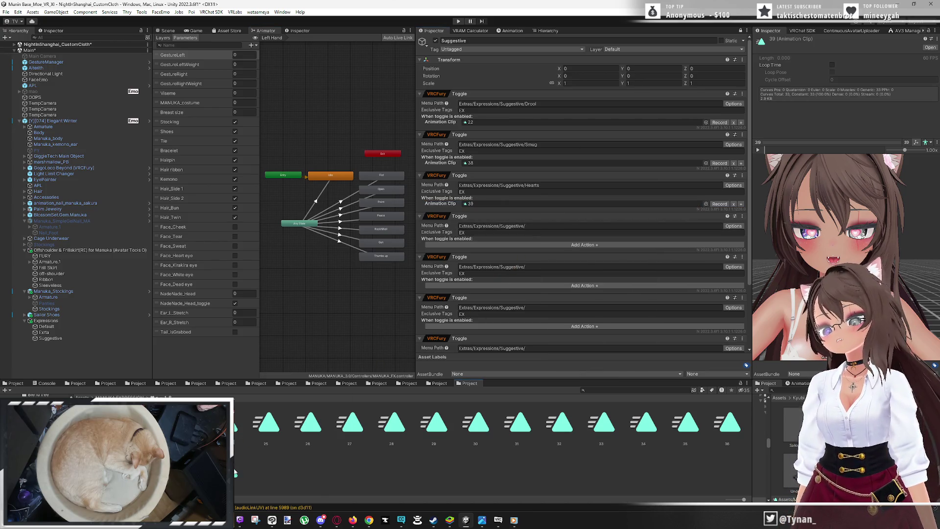
pyautogui.press('Right')
pyautogui.scroll(5, 803, 242)
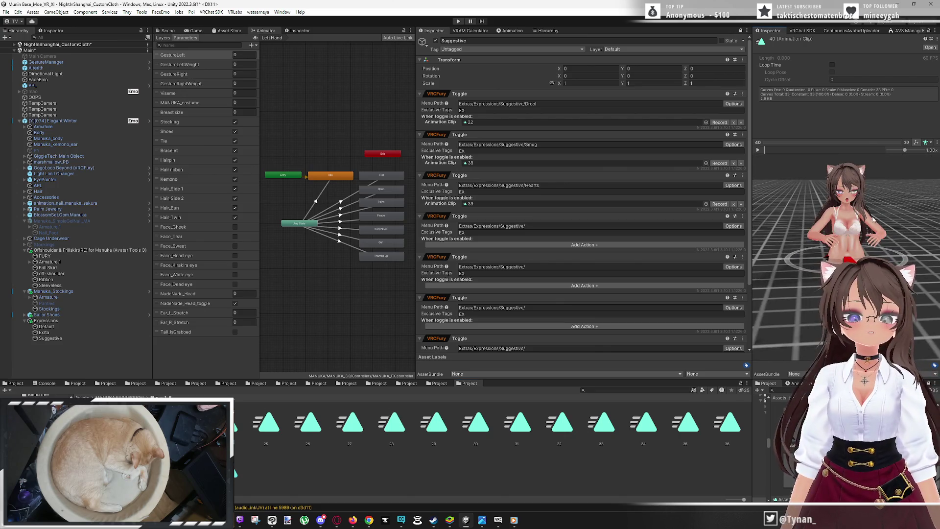
pyautogui.scroll(3, 831, 259)
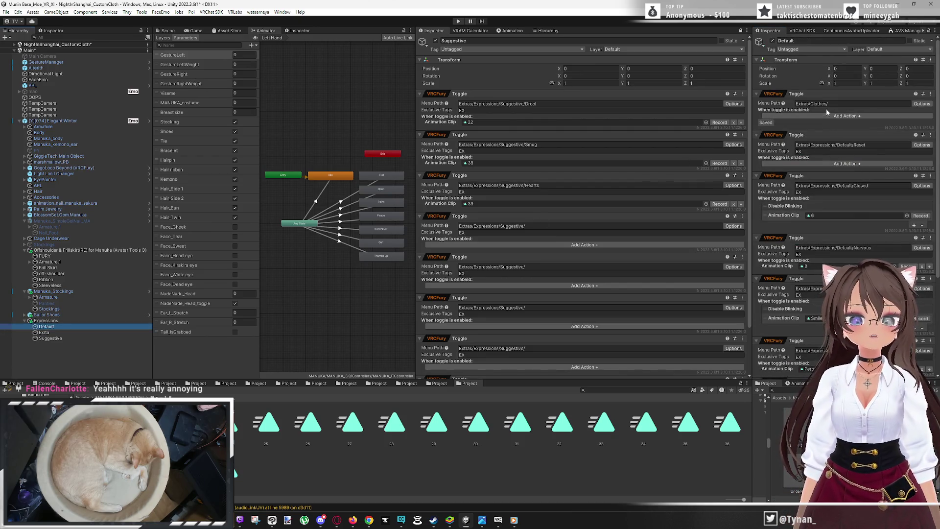
pyautogui.click(821, 214)
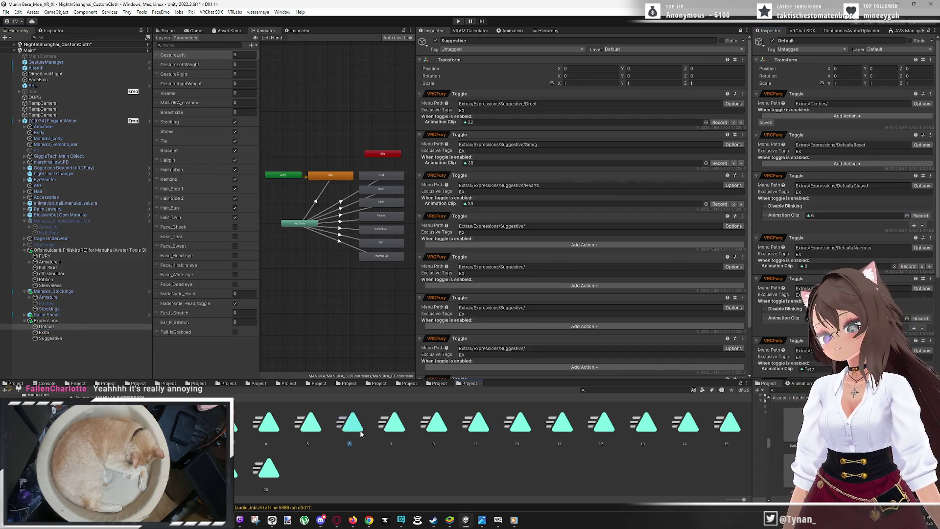
# Duplicate expression clip 6 in the MANUKA EXPRESSION folder and rename the copy to 21
pyautogui.click(349, 423)
pyautogui.moveTo(828, 232); pyautogui.dragTo(844, 228)
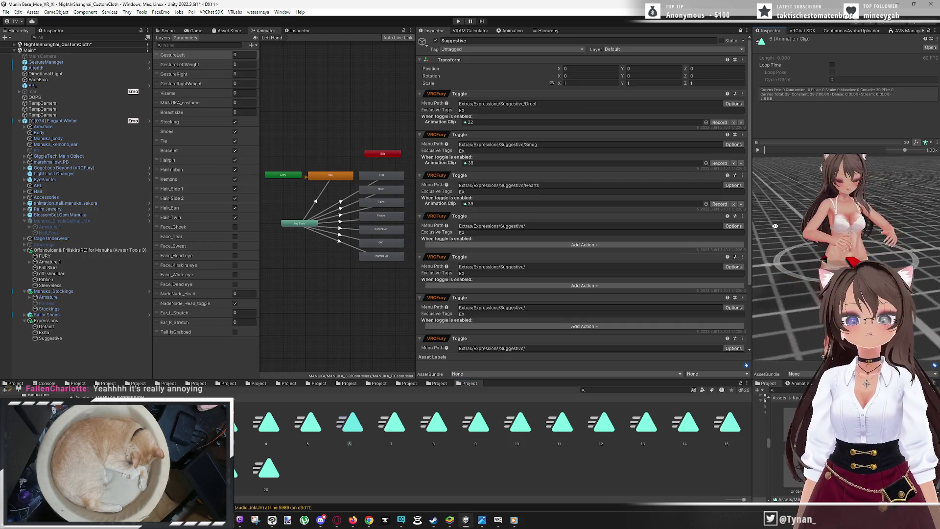
pyautogui.scroll(5, 844, 227)
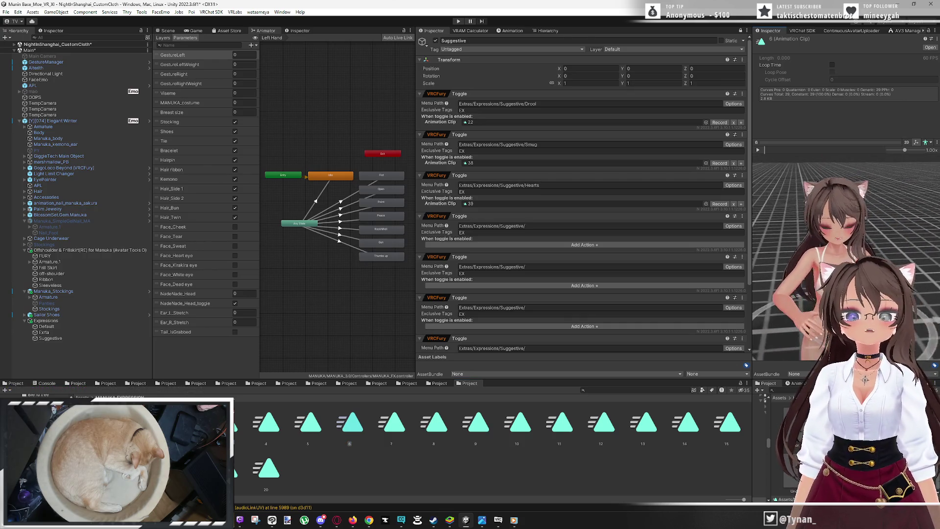
pyautogui.scroll(2, 829, 254)
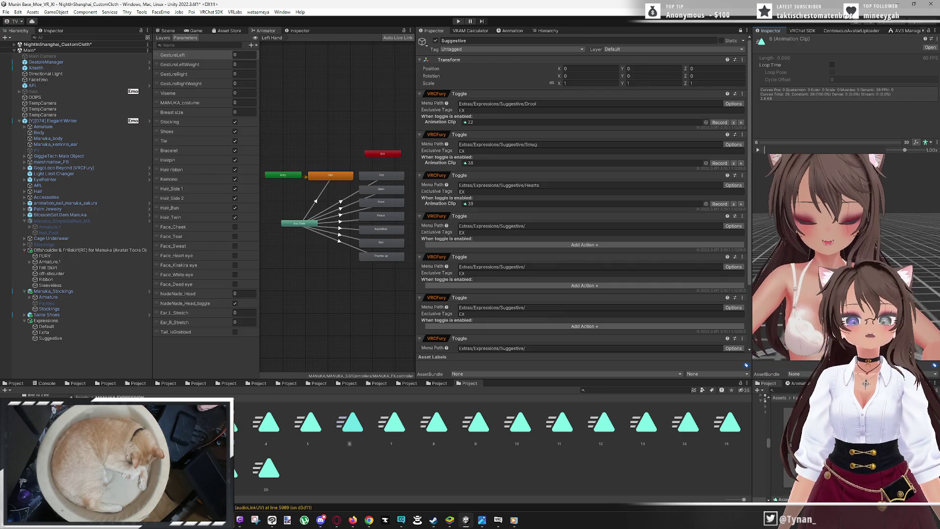
pyautogui.moveTo(829, 255); pyautogui.dragTo(824, 274)
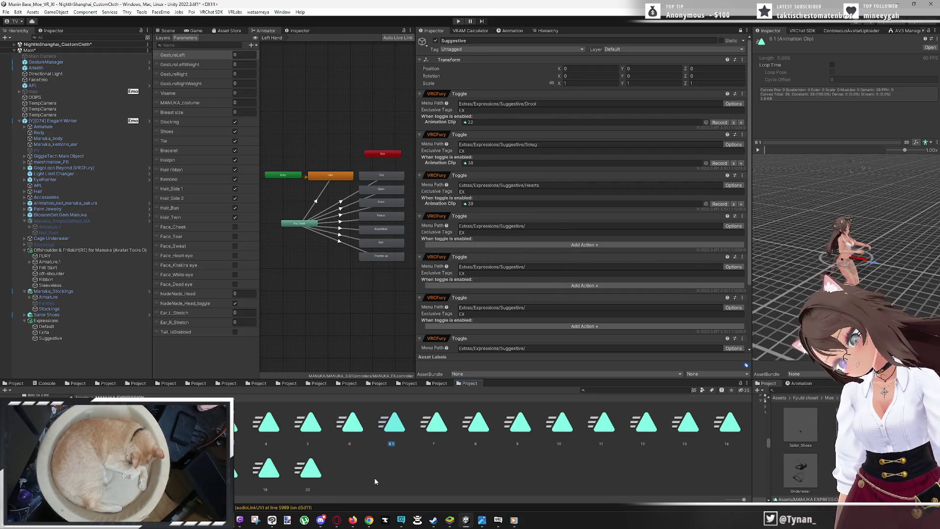
pyautogui.click(392, 443)
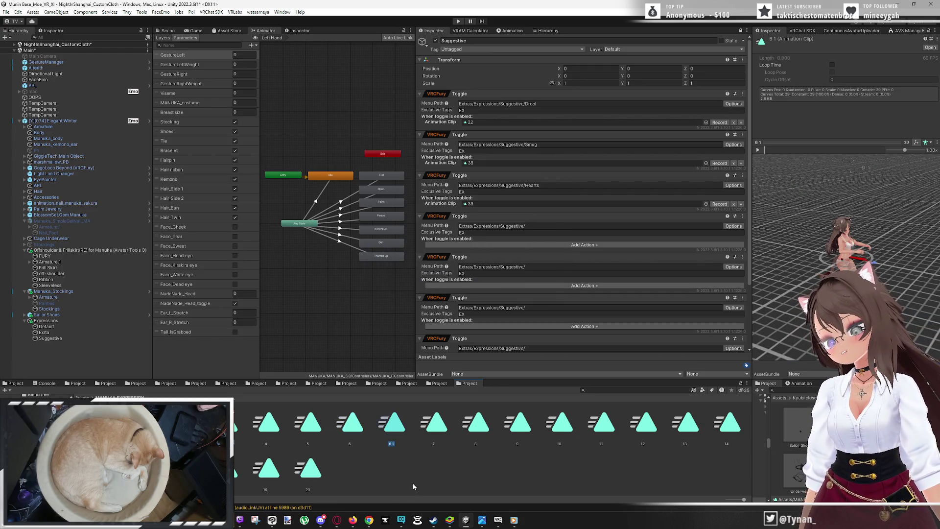
pyautogui.write('21')
pyautogui.press('Return')
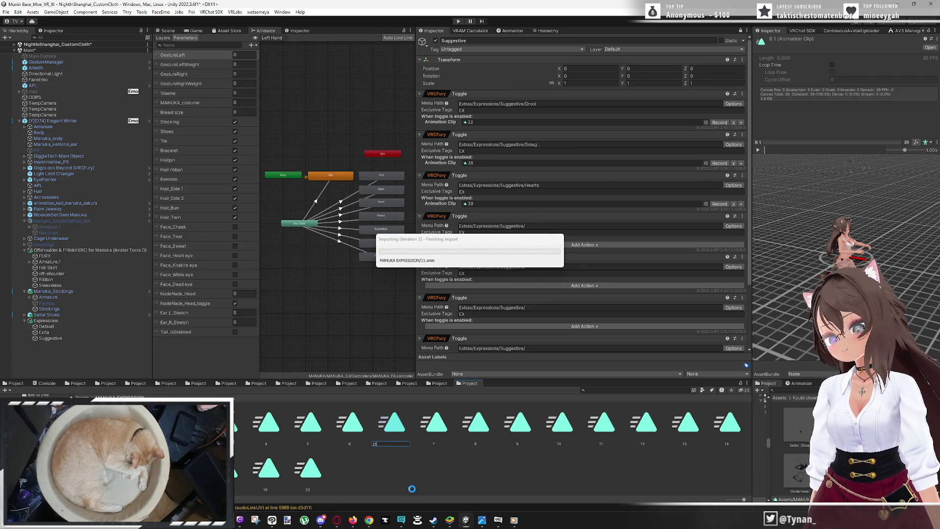
pyautogui.moveTo(846, 227); pyautogui.dragTo(820, 208)
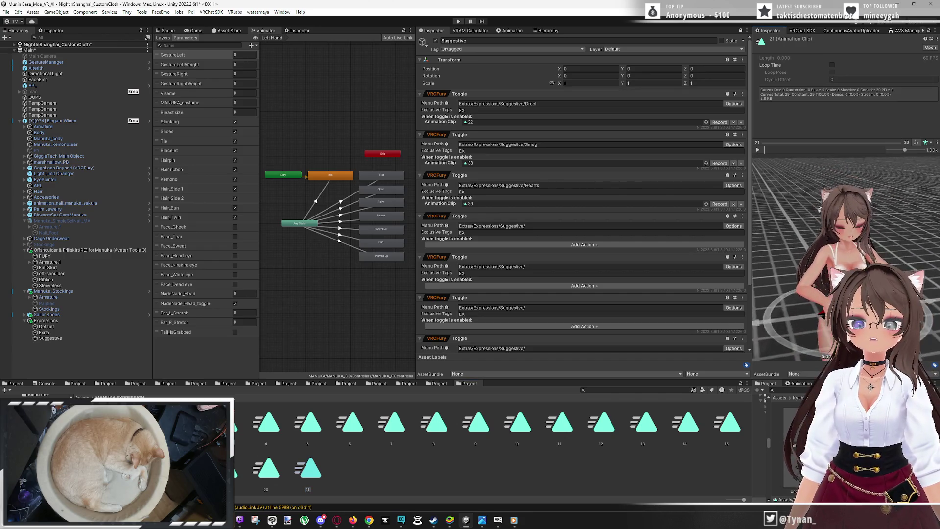
pyautogui.scroll(5, 819, 209)
pyautogui.scroll(3, 849, 241)
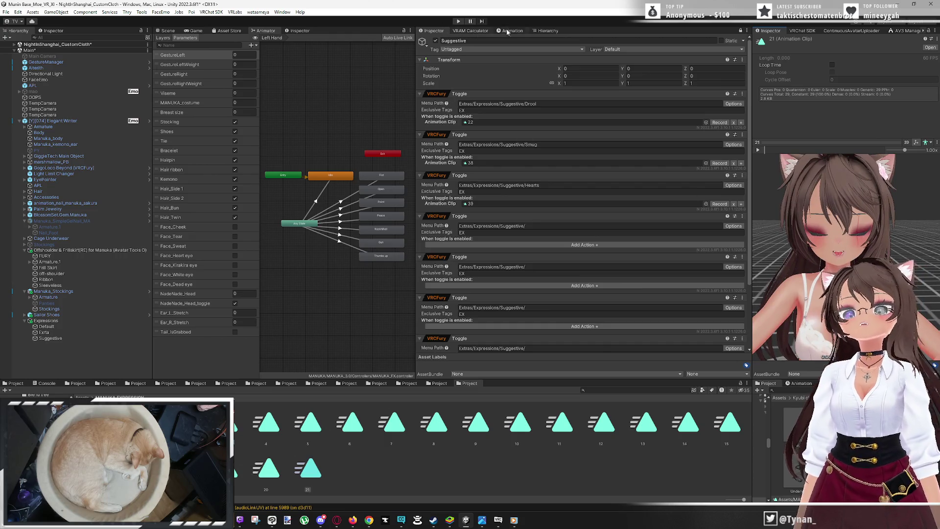
# Set clip 21's mouth_v blendshape to 0, then show Suggestive's toggles again
pyautogui.click(512, 31)
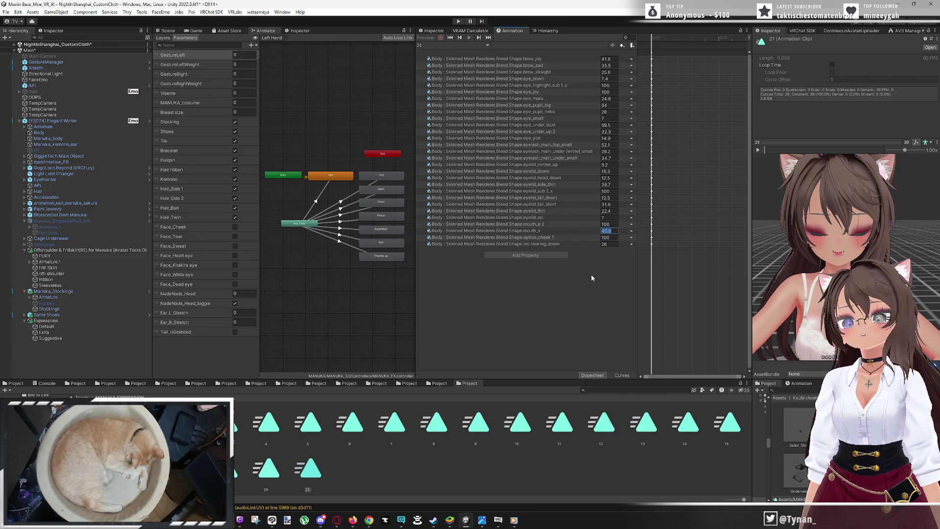
pyautogui.write('0')
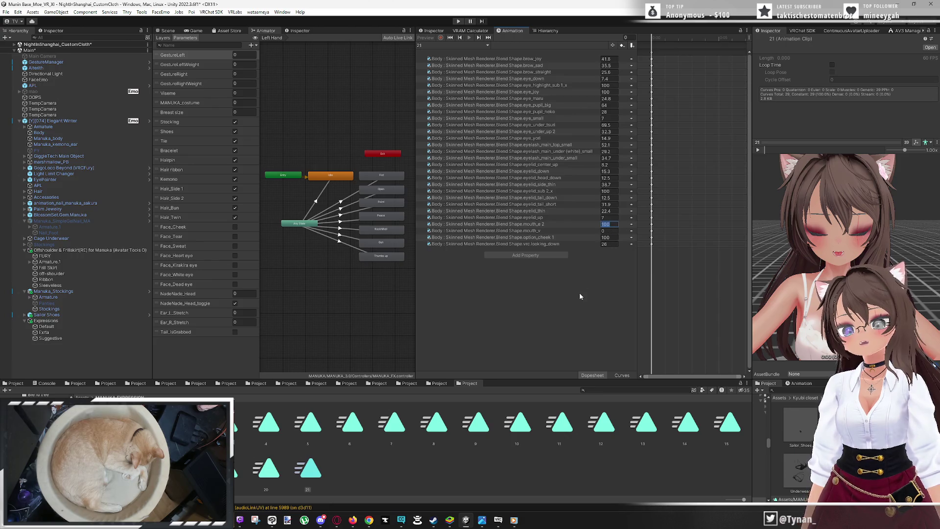
pyautogui.write('0')
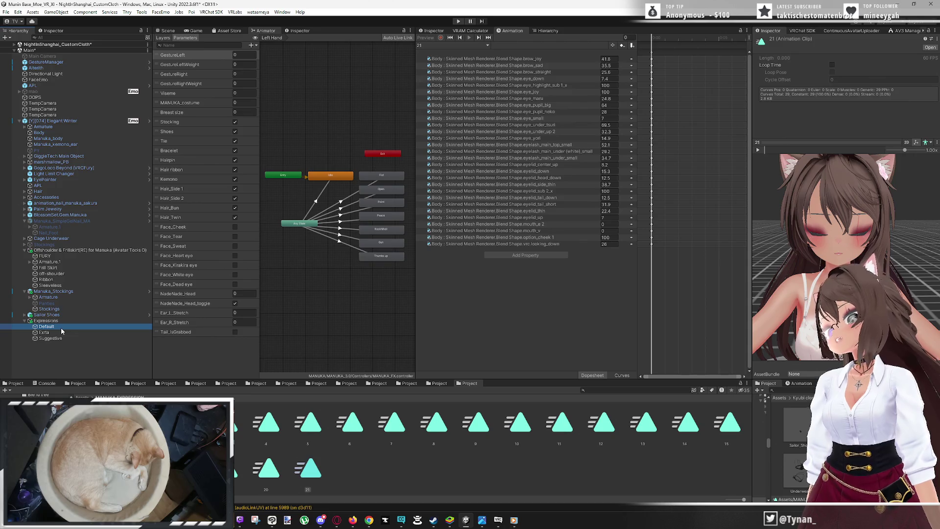
pyautogui.click(436, 31)
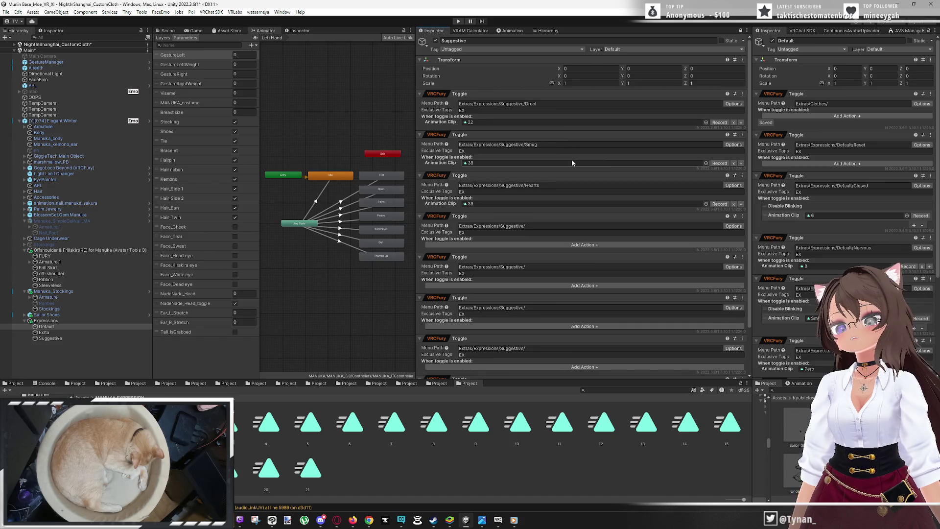
# Change the Extra object's last toggle menu path to Closed and assign it clip 21
pyautogui.click(739, 31)
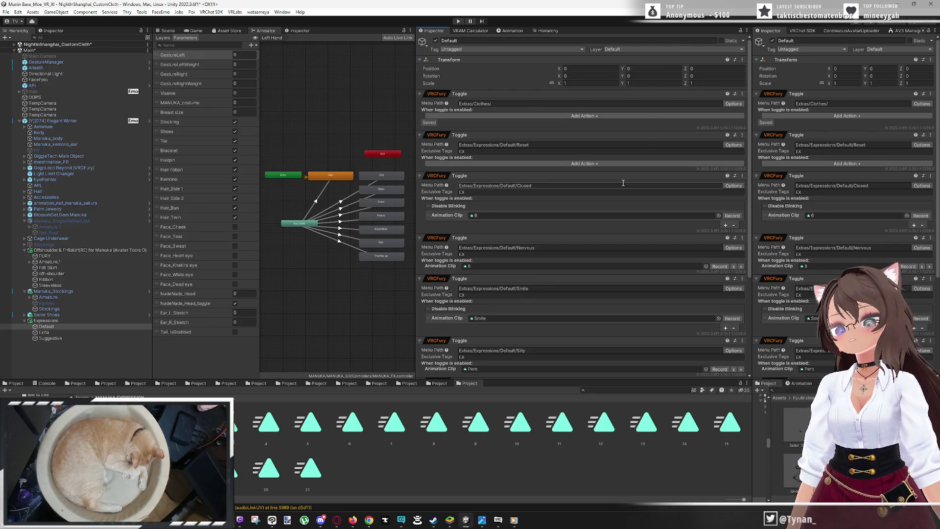
pyautogui.scroll(-3, 620, 188)
pyautogui.scroll(-2, 620, 188)
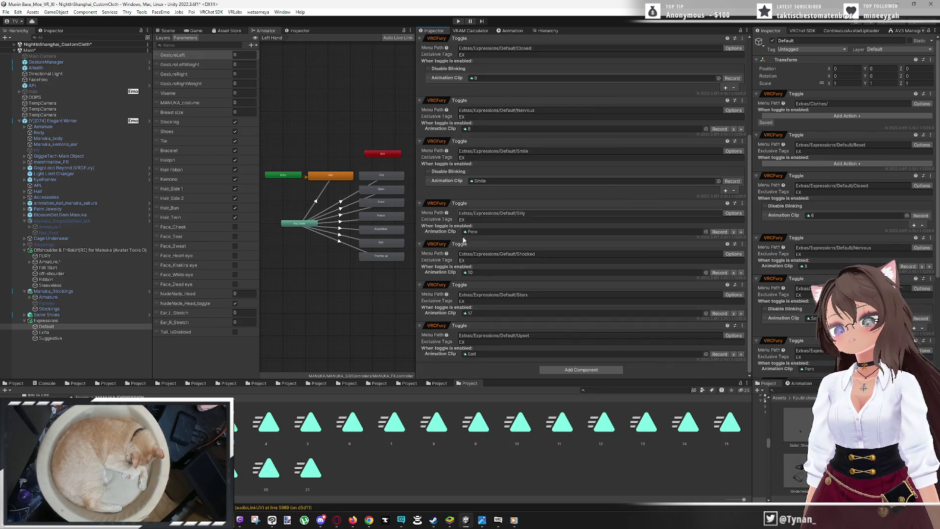
pyautogui.click(74, 333)
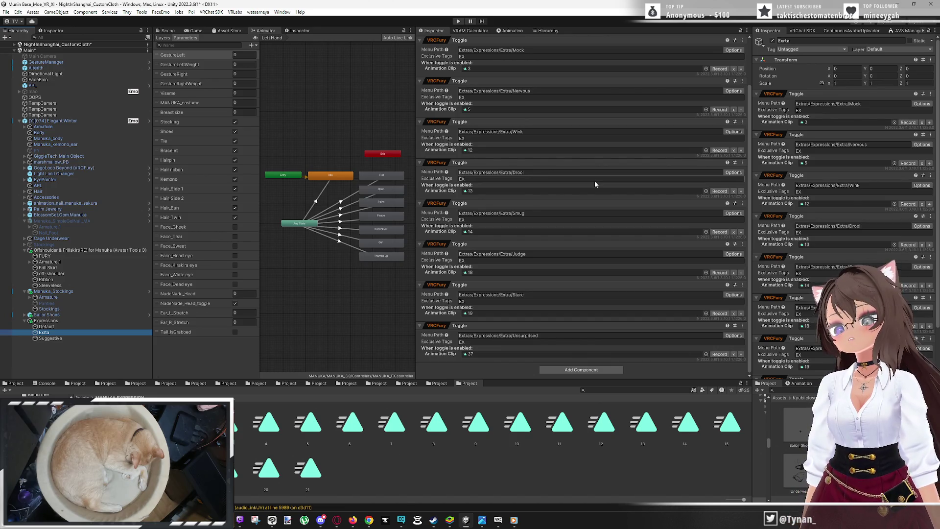
pyautogui.scroll(2, 596, 184)
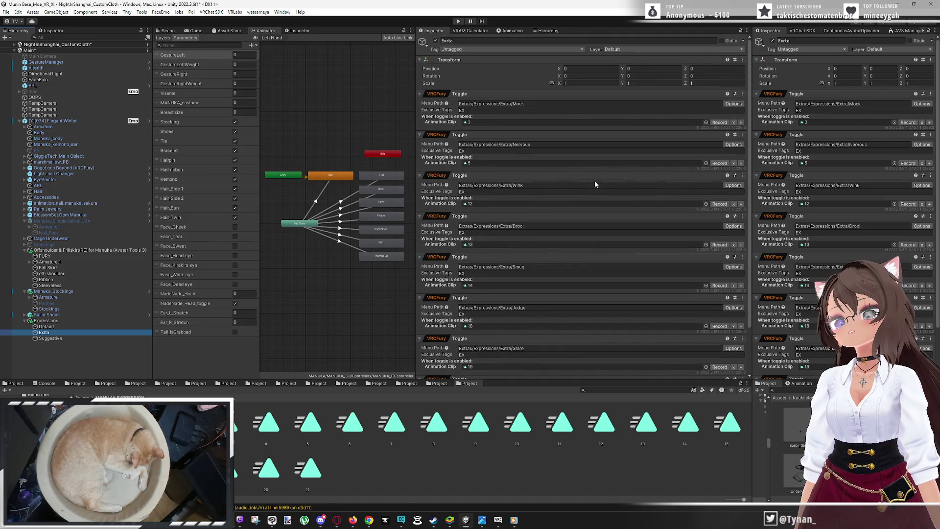
pyautogui.scroll(-3, 596, 184)
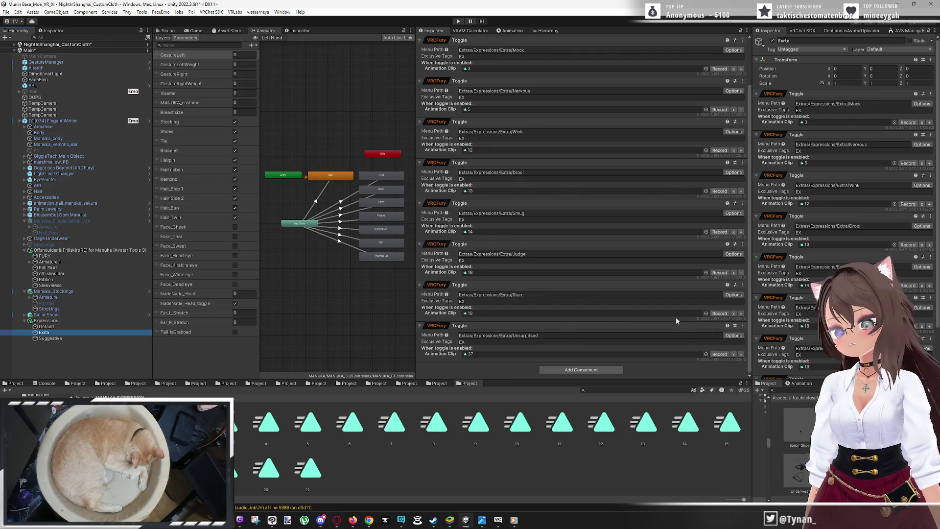
pyautogui.click(538, 336)
pyautogui.doubleClick(541, 337)
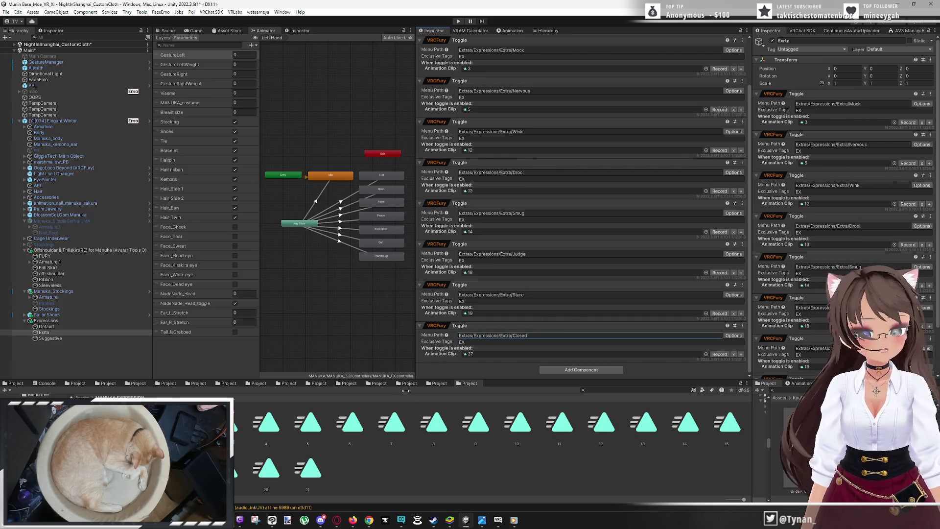
pyautogui.moveTo(308, 478)
pyautogui.mouseDown()
pyautogui.moveTo(470, 337)
pyautogui.moveTo(482, 356)
pyautogui.mouseUp()
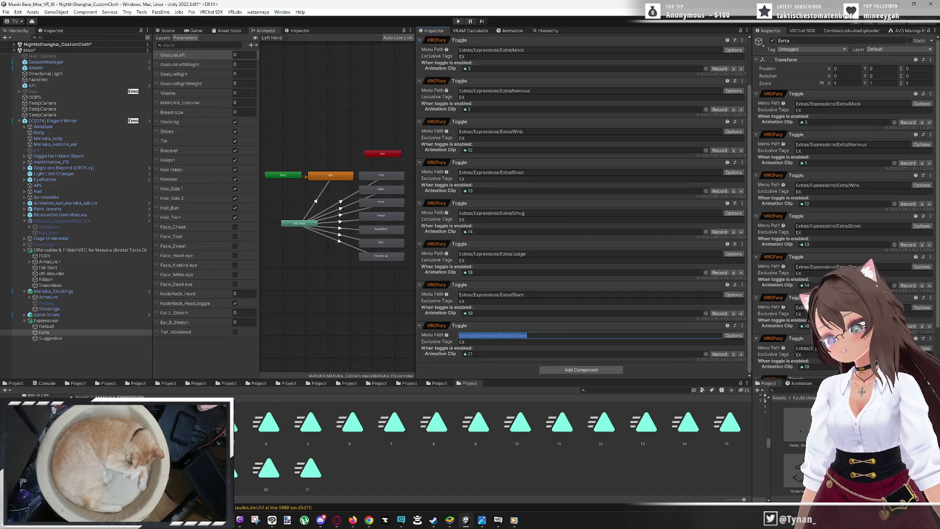
pyautogui.click(117, 431)
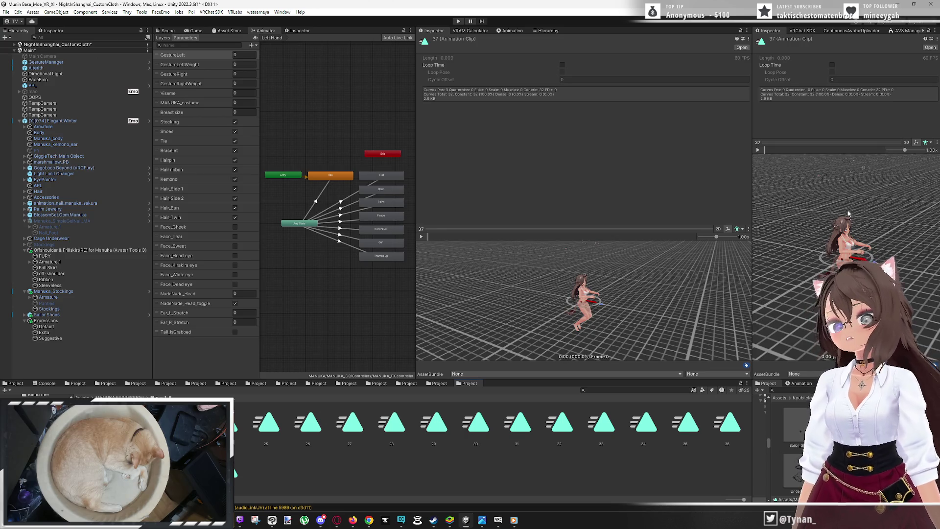
# Fix the fourth Suggestive toggle's misspelled menu name from Unamuzed to Unamused
pyautogui.scroll(5, 848, 214)
pyautogui.moveTo(848, 214); pyautogui.dragTo(833, 214)
pyautogui.scroll(5, 858, 226)
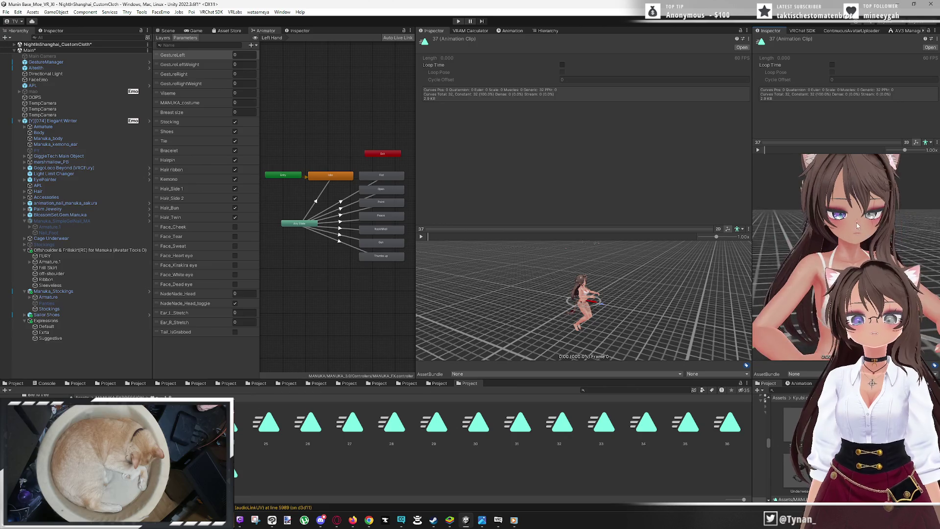
pyautogui.scroll(-2, 858, 226)
pyautogui.click(50, 339)
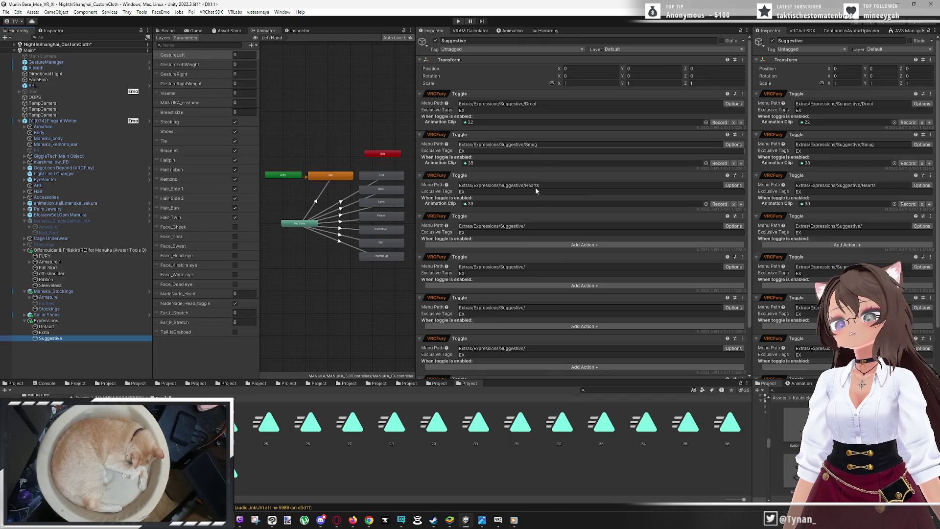
pyautogui.click(545, 226)
pyautogui.click(544, 226)
pyautogui.write('Unamused')
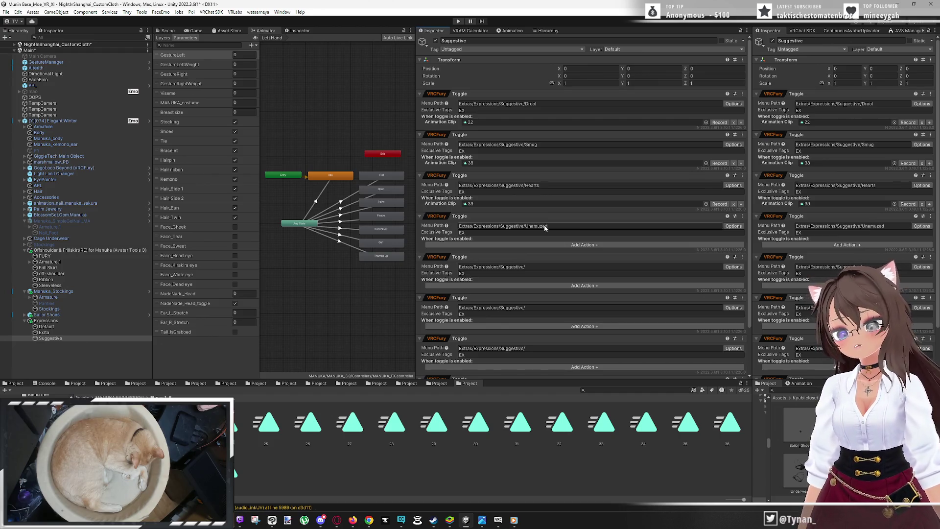
pyautogui.doubleClick(544, 226)
pyautogui.write('Unamused')
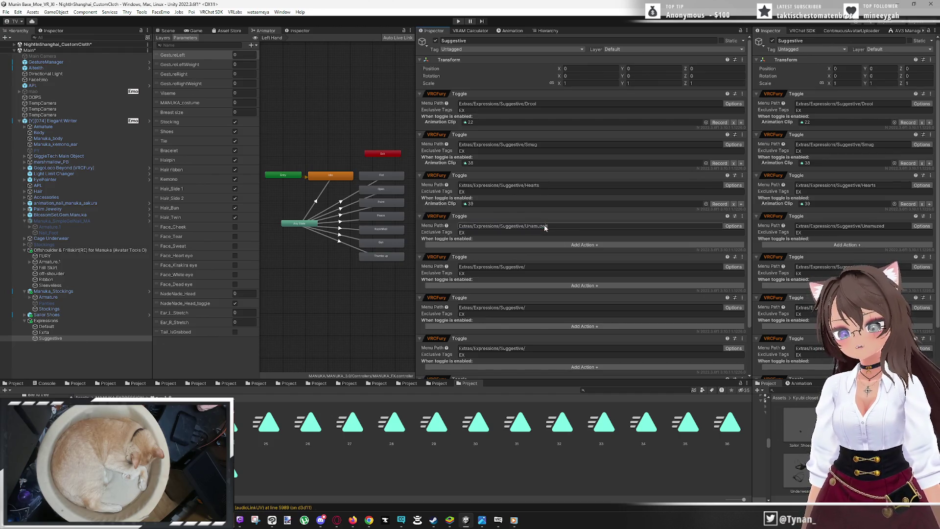
pyautogui.press('BackSpace')
pyautogui.write('s')
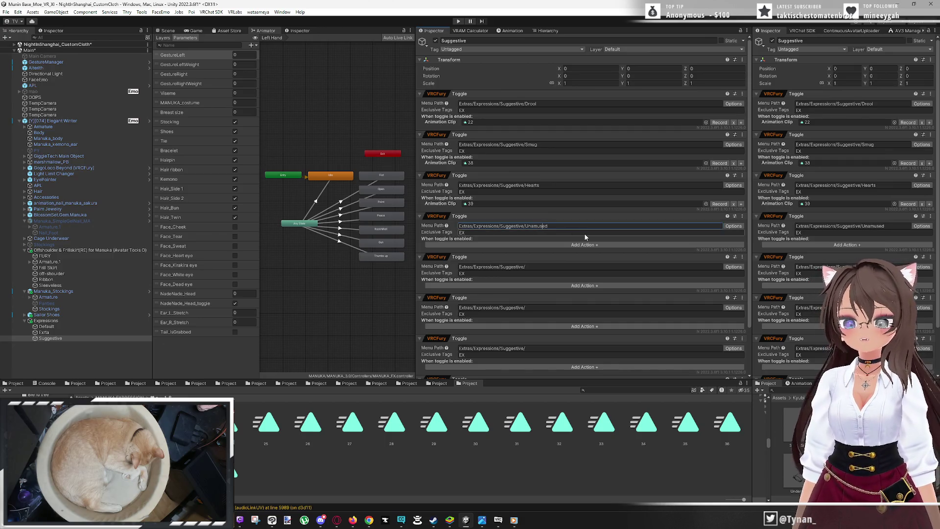
# Add an Animation Clip action to the Unamused toggle and assign clip 37
pyautogui.click(585, 245)
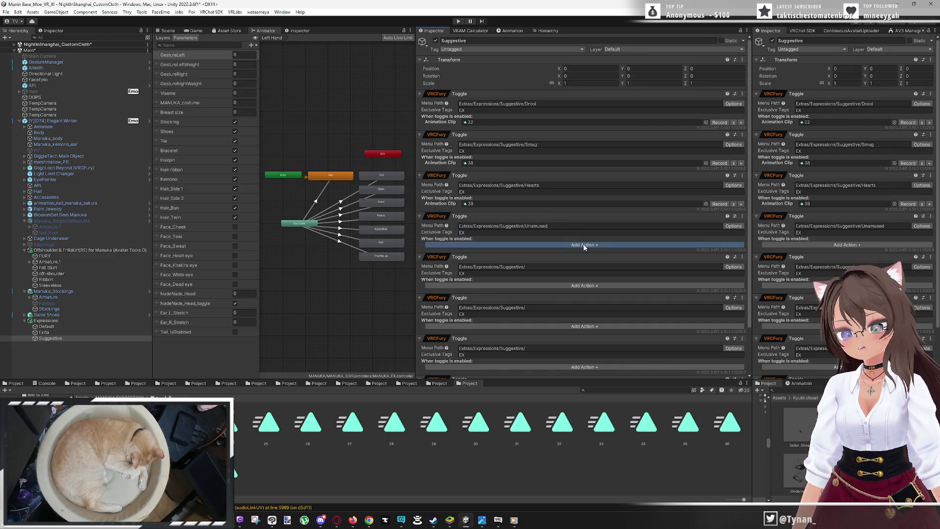
pyautogui.click(596, 250)
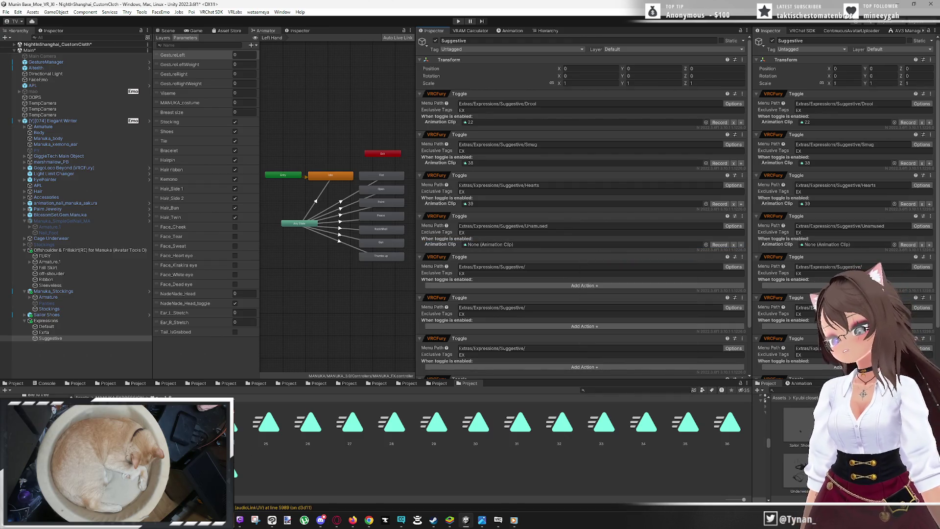
pyautogui.moveTo(542, 269); pyautogui.dragTo(506, 246)
pyautogui.scroll(-2, 534, 256)
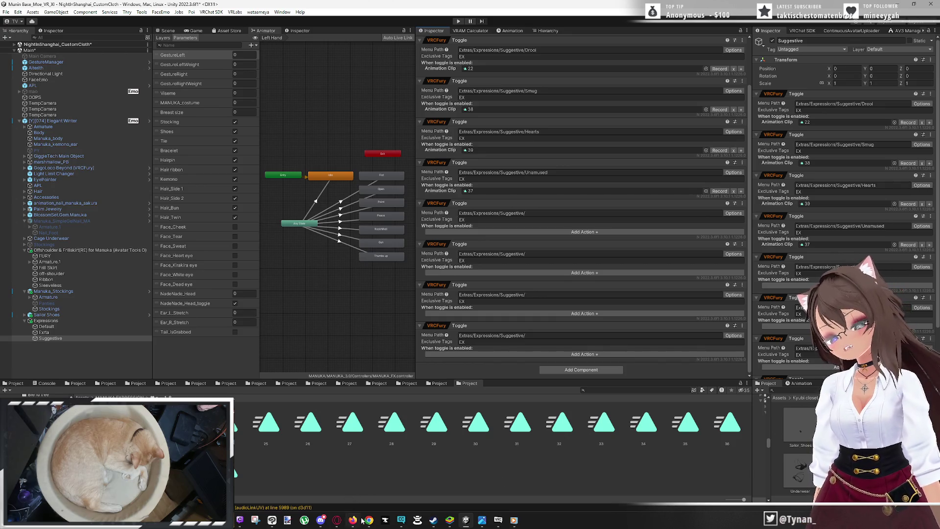
pyautogui.moveTo(369, 520)
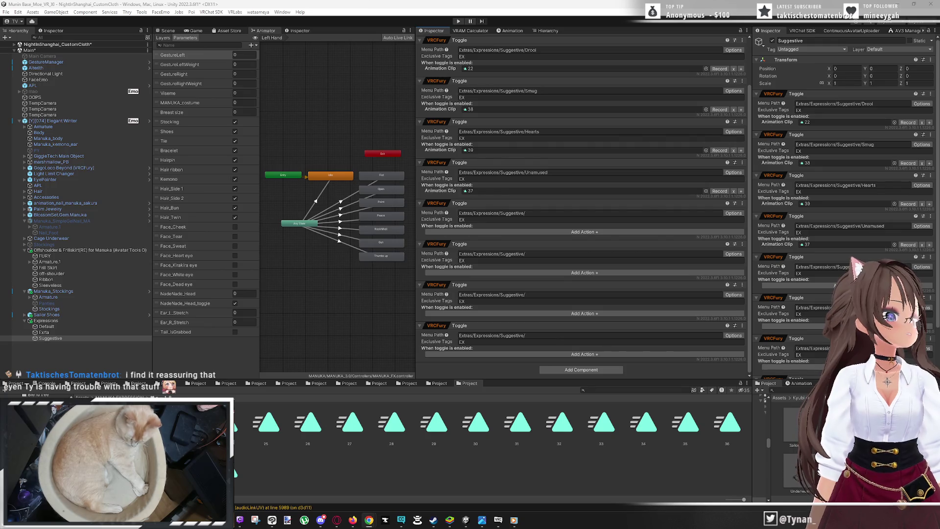
# Switch to the BOOTH item page and look over the main image and version/price text
pyautogui.hotkey('alt', 'Tab')
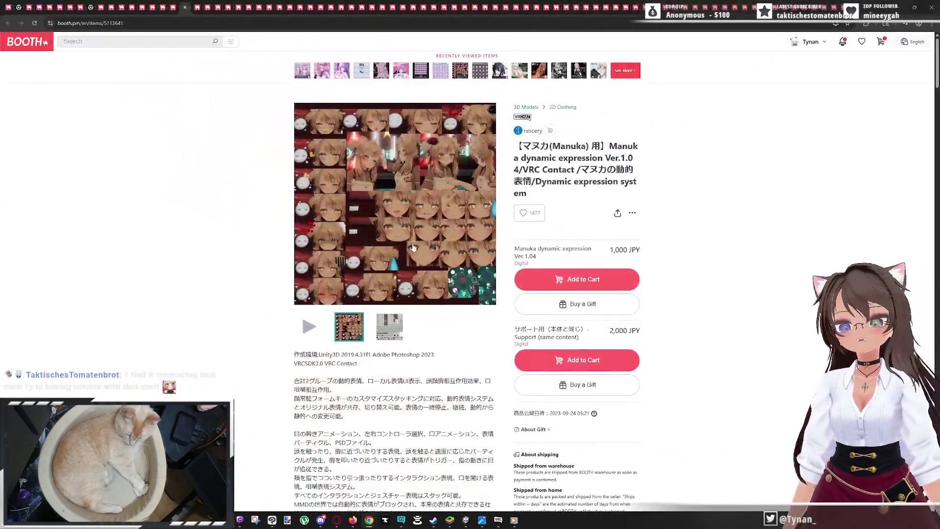
pyautogui.click(383, 265)
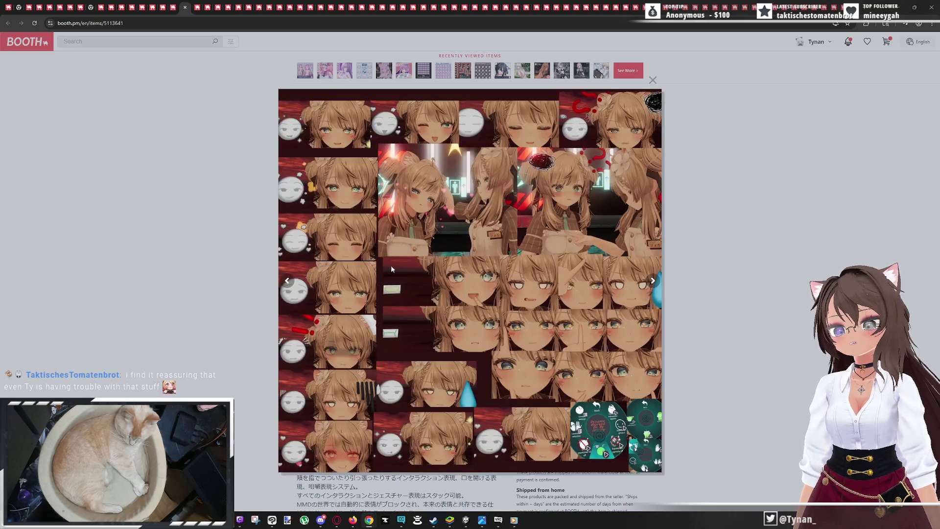
pyautogui.click(734, 295)
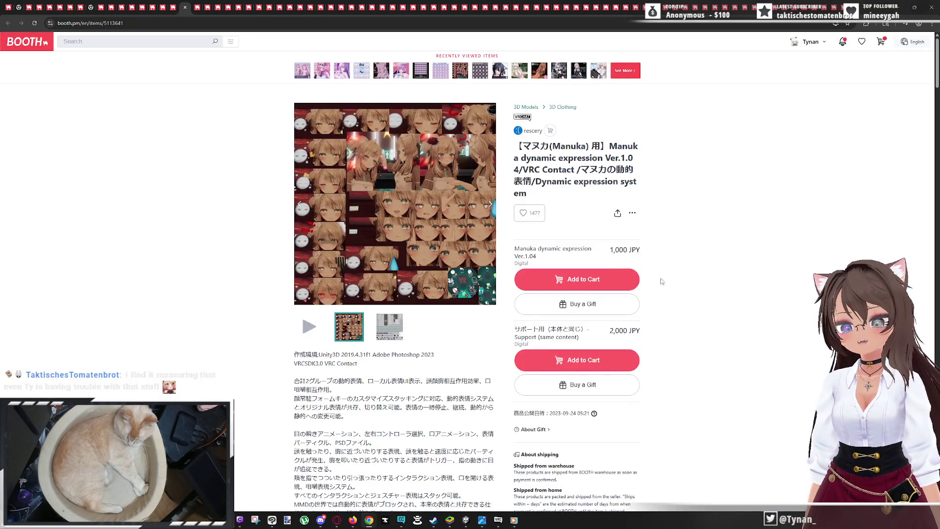
pyautogui.moveTo(514, 255); pyautogui.dragTo(687, 260)
pyautogui.click(687, 260)
pyautogui.moveTo(514, 255); pyautogui.dragTo(686, 260)
pyautogui.click(700, 266)
pyautogui.click(357, 283)
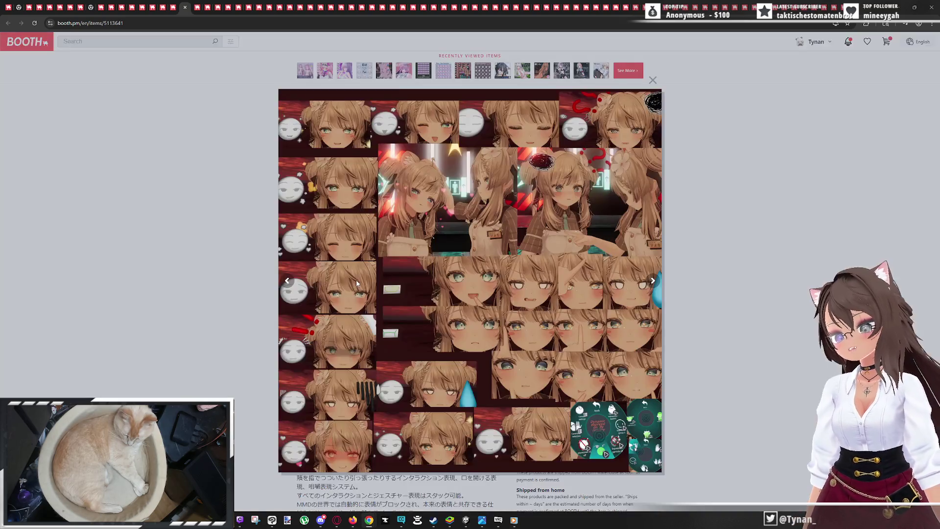
pyautogui.click(710, 391)
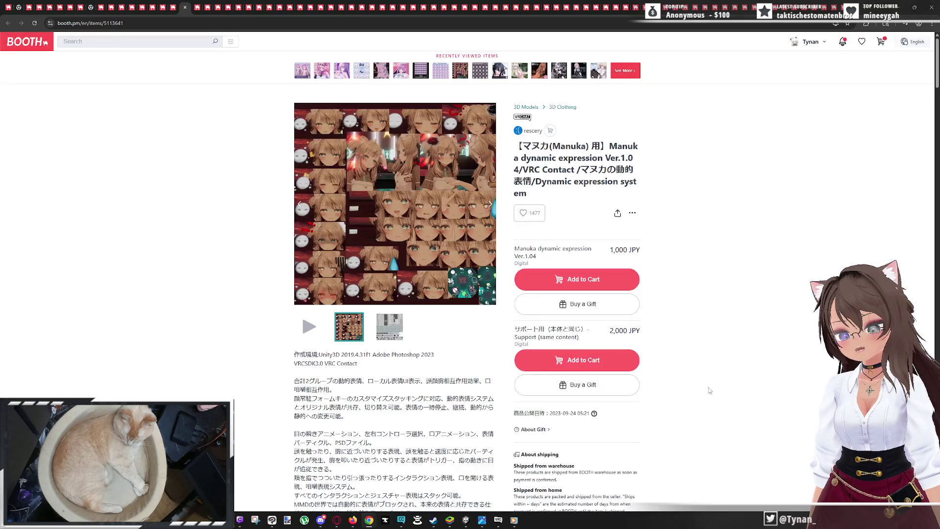
# View the Unity screenshot gallery image enlarged, then enlarge the main product image
pyautogui.click(386, 327)
pyautogui.click(426, 278)
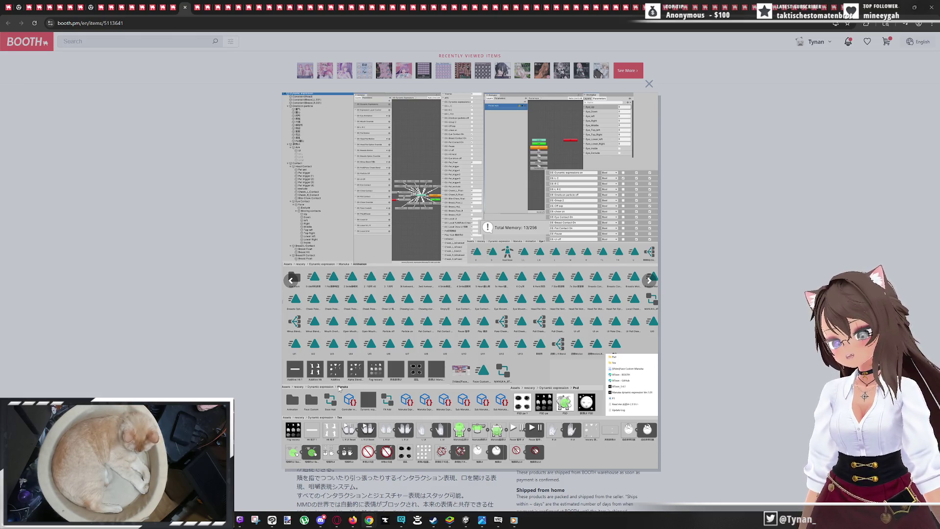
pyautogui.click(734, 324)
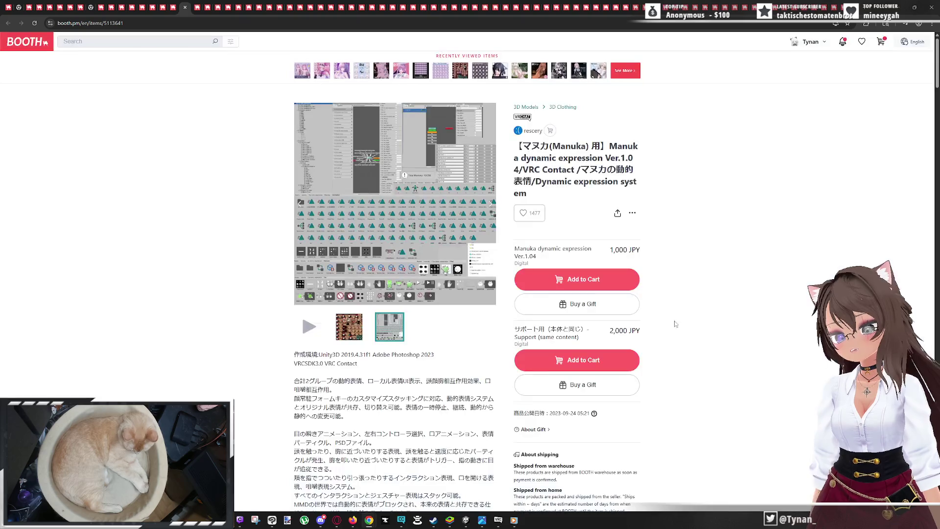
pyautogui.click(350, 326)
pyautogui.click(437, 247)
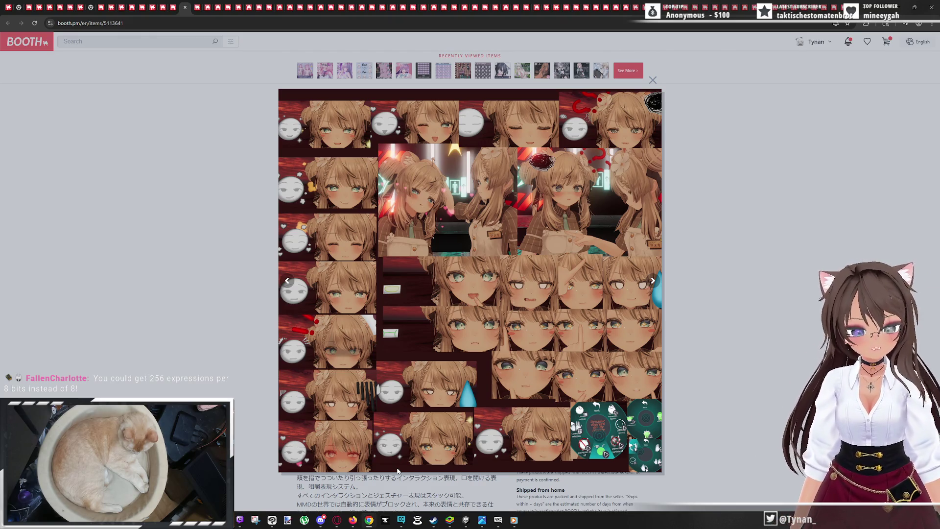
# In VRChat, open the action menu and enter the poses and emotes submenu
pyautogui.click(498, 520)
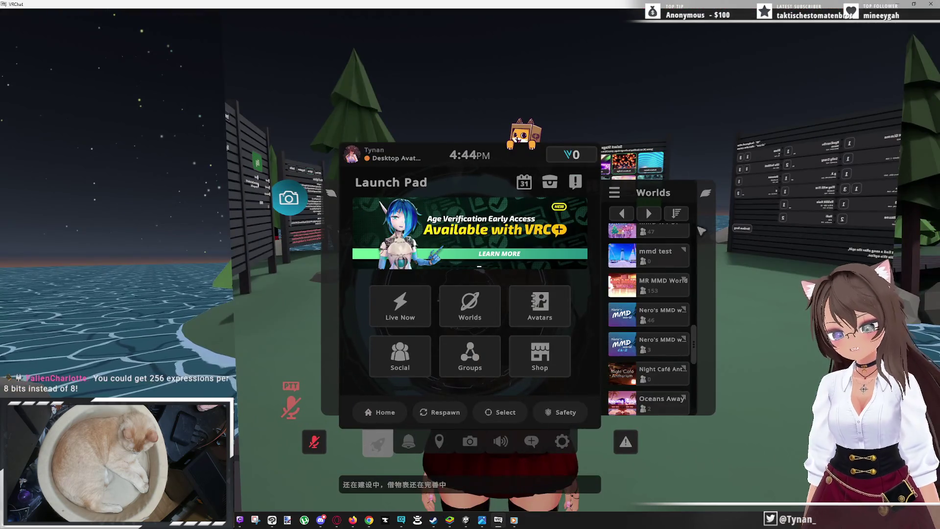
pyautogui.press('Escape')
pyautogui.press('r')
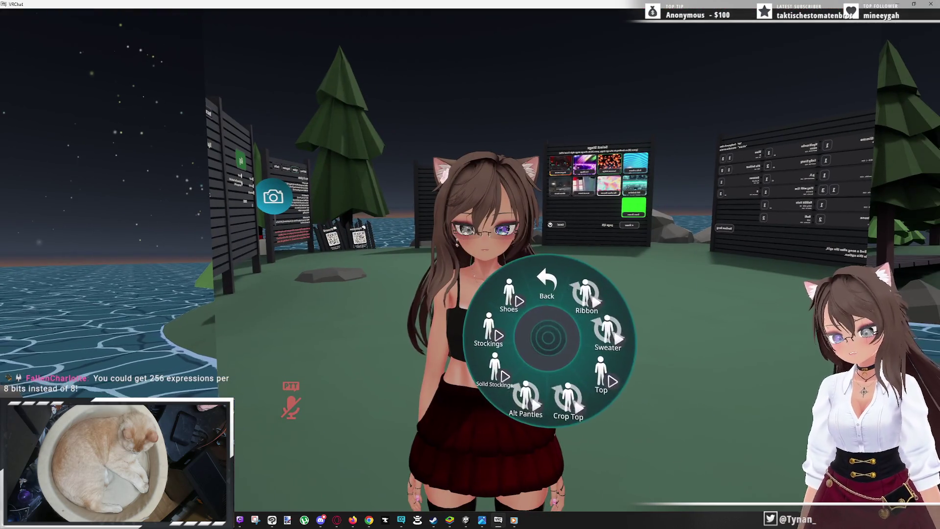
pyautogui.click(547, 338)
pyautogui.click(545, 313)
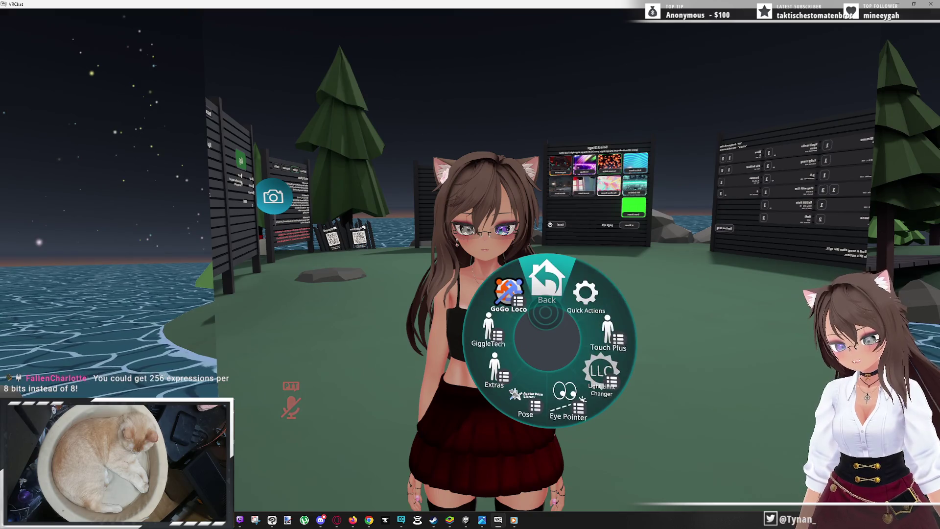
pyautogui.click(541, 392)
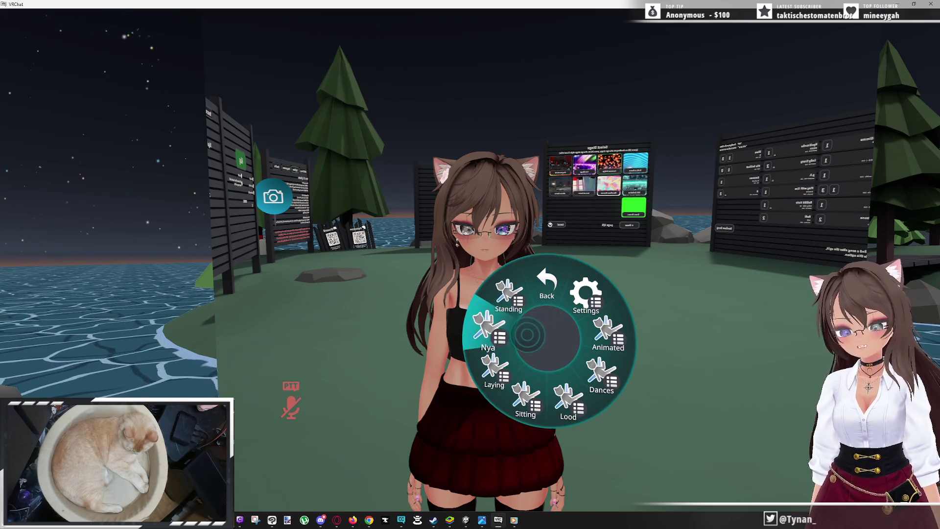
# Open the dance list and start the CaramellDansen dance
pyautogui.click(608, 337)
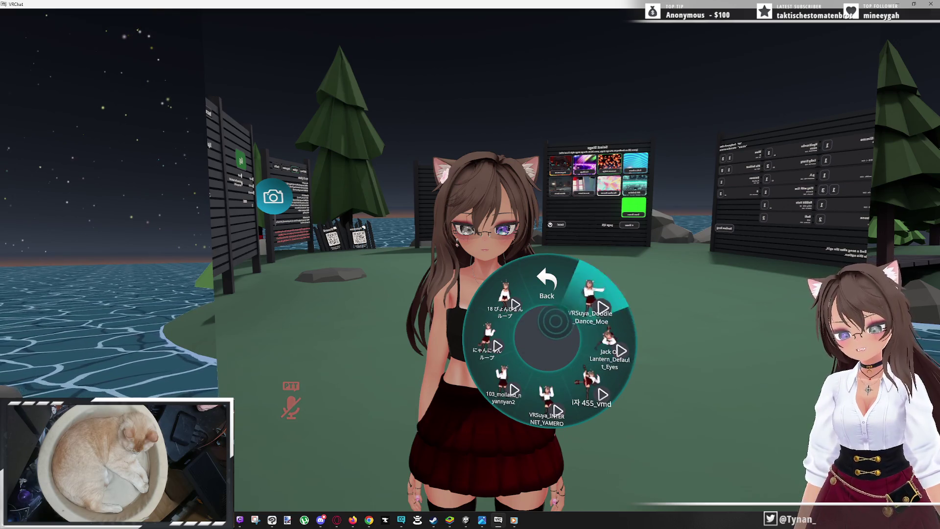
pyautogui.click(547, 284)
pyautogui.click(602, 377)
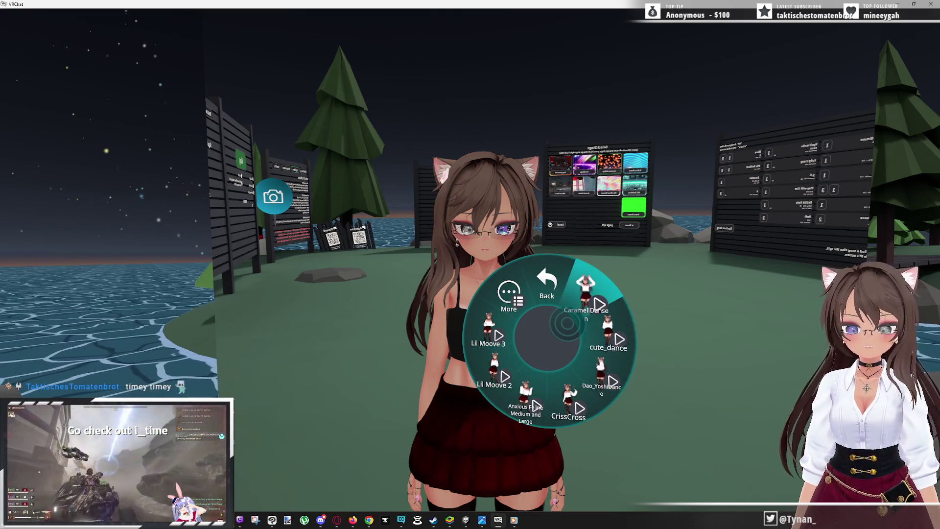
pyautogui.click(567, 323)
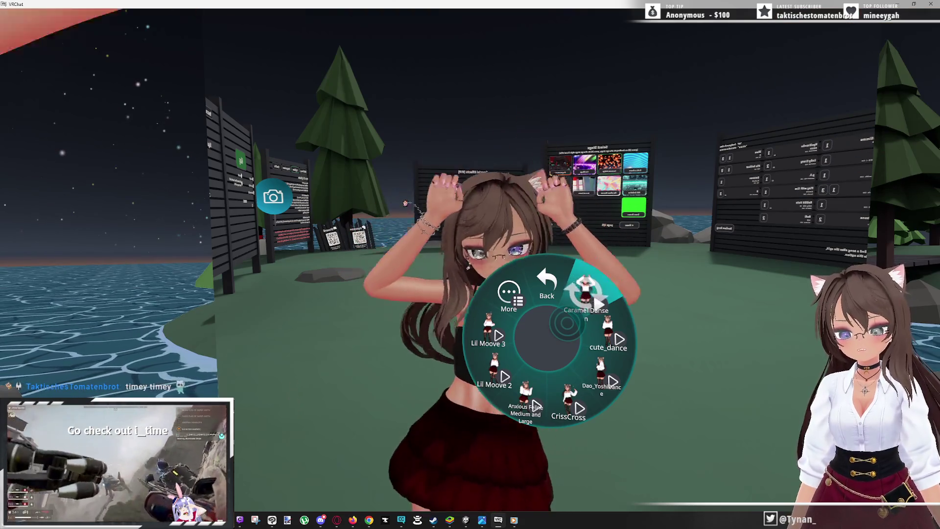
# Open the Animated emotes, view the next dance page, then return to the main menu
pyautogui.click(548, 319)
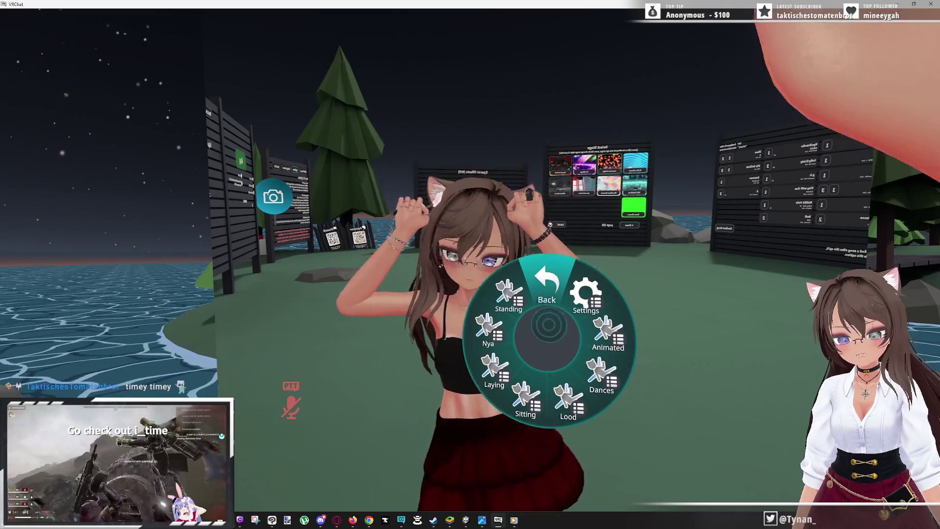
pyautogui.click(602, 377)
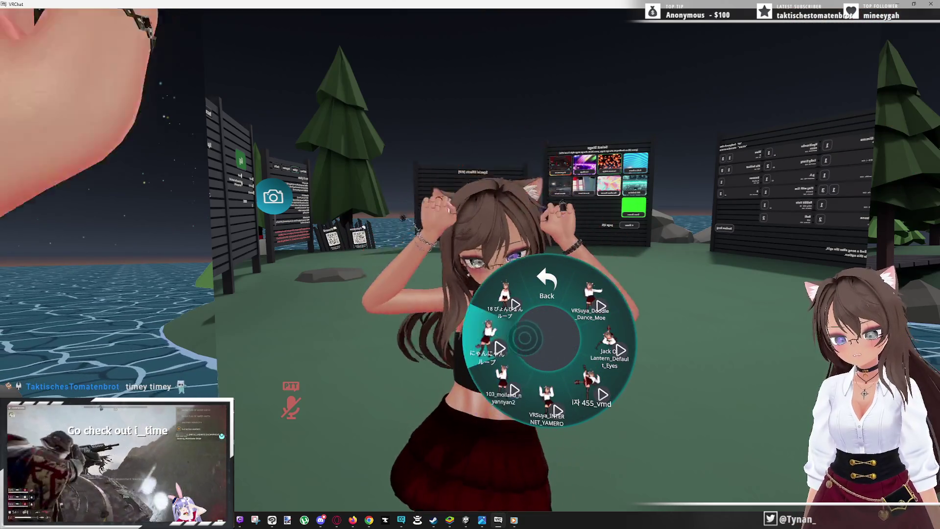
pyautogui.click(547, 314)
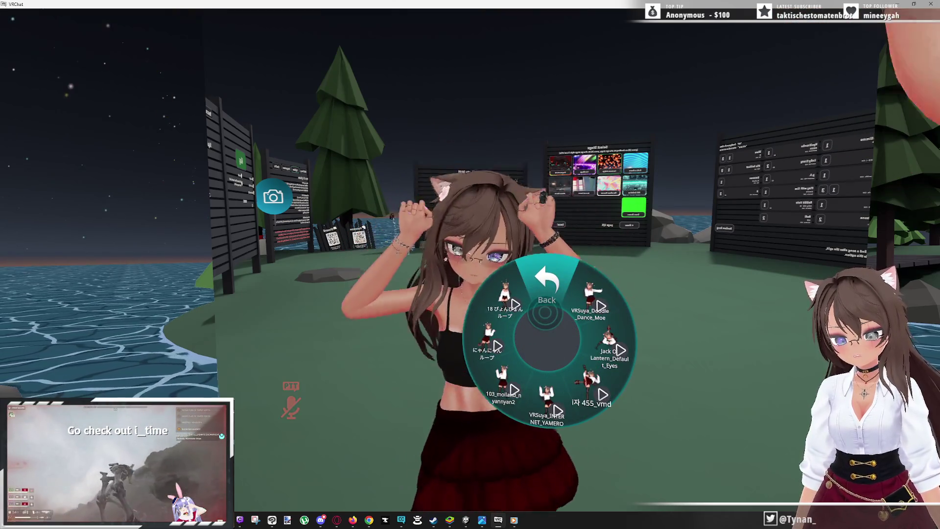
pyautogui.click(607, 335)
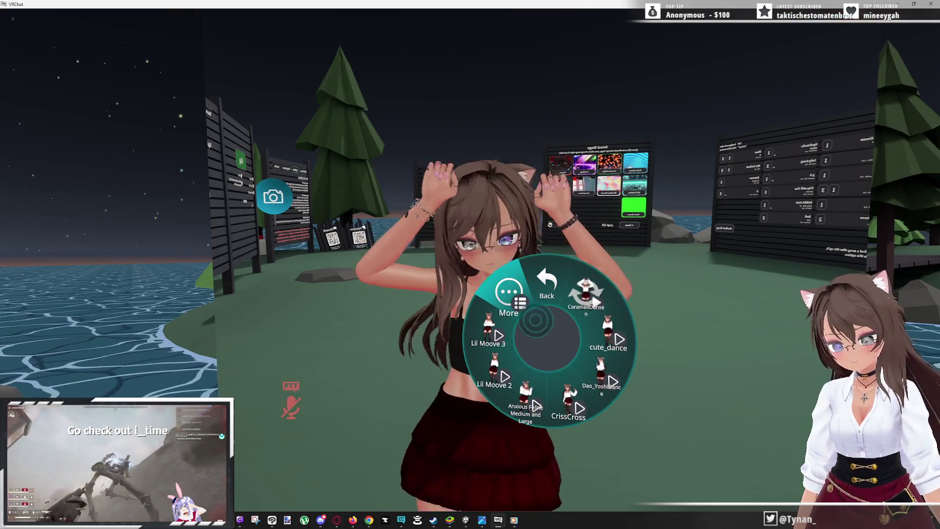
pyautogui.click(535, 321)
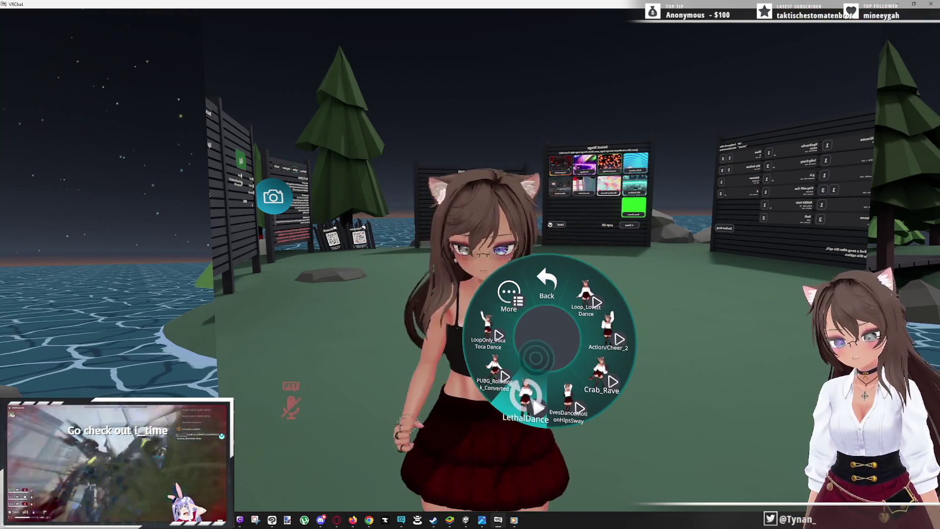
pyautogui.click(547, 289)
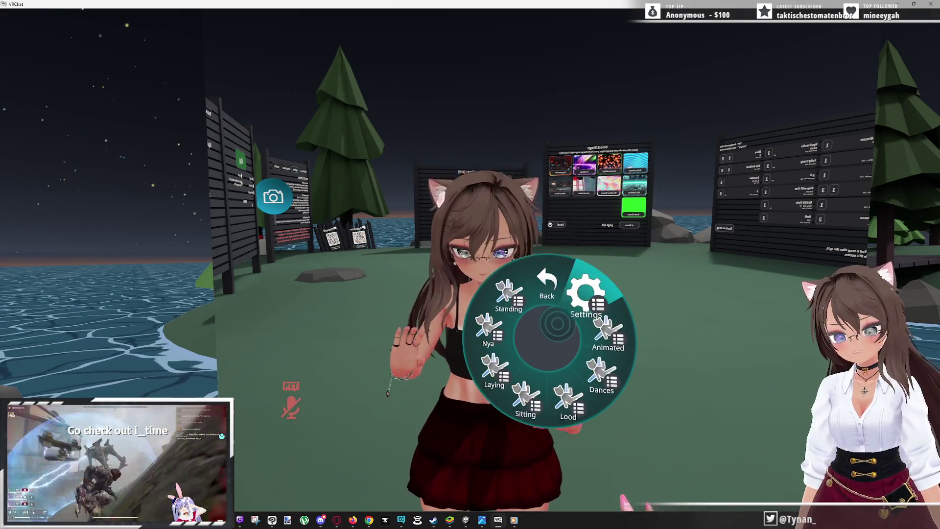
# Set the emote playback speed to 40% in the action menu settings
pyautogui.click(588, 289)
pyautogui.click(607, 357)
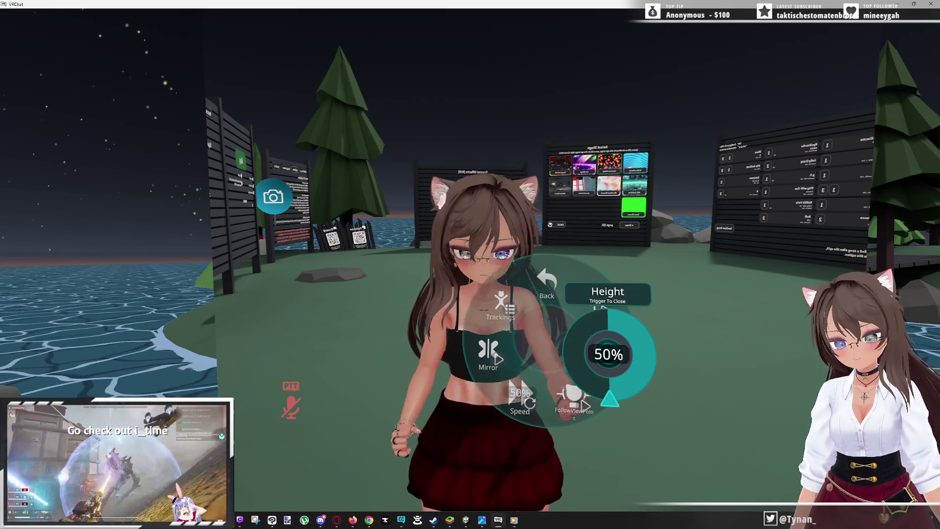
pyautogui.click(543, 281)
pyautogui.click(521, 397)
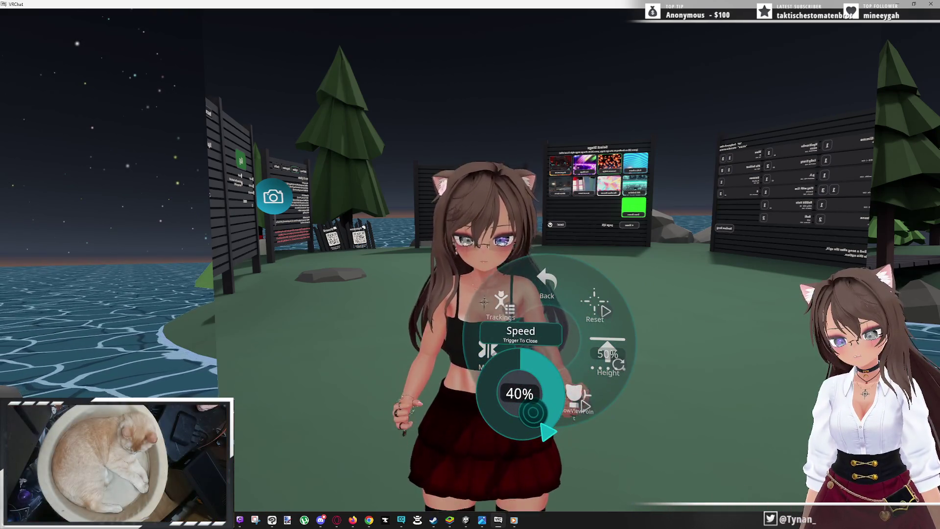
pyautogui.click(537, 409)
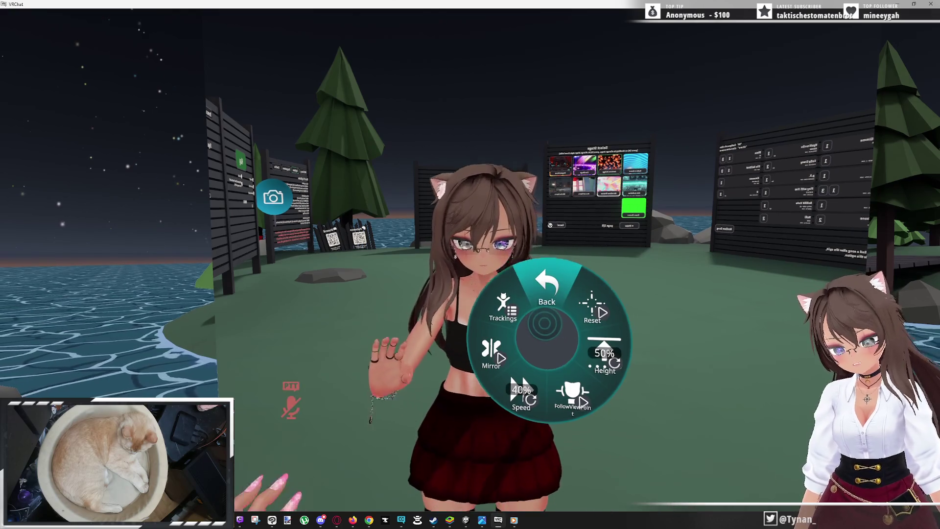
# Close the action menu, step back from the mirror, and switch to the browser
pyautogui.press('r')
pyautogui.press('s')
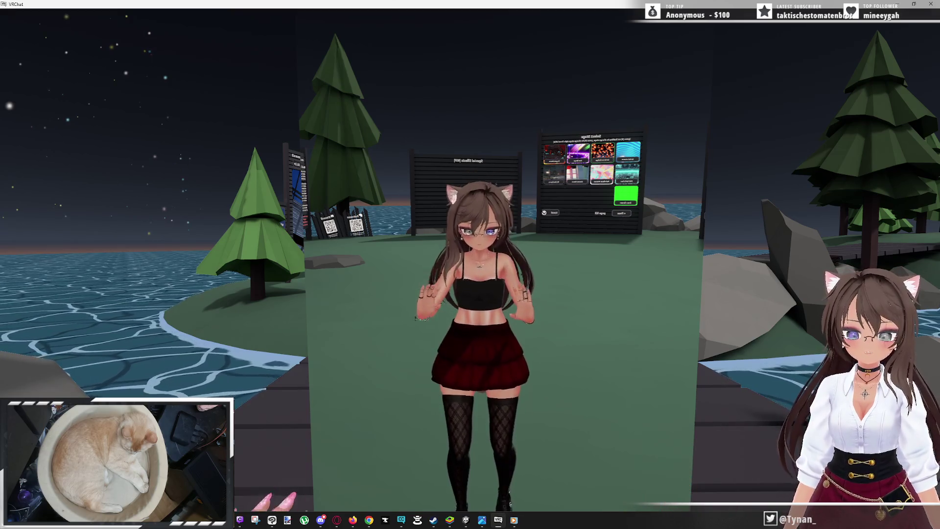
pyautogui.press('Escape')
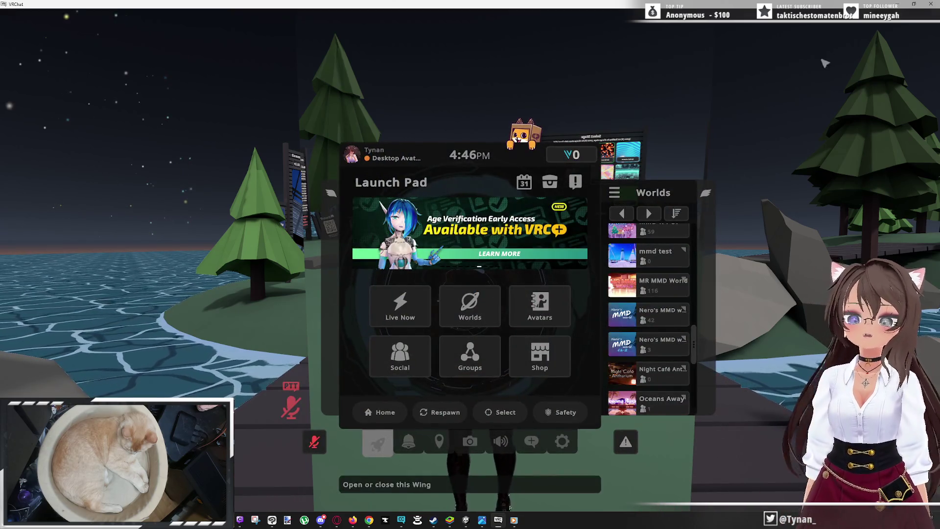
pyautogui.hotkey('alt', 'Tab')
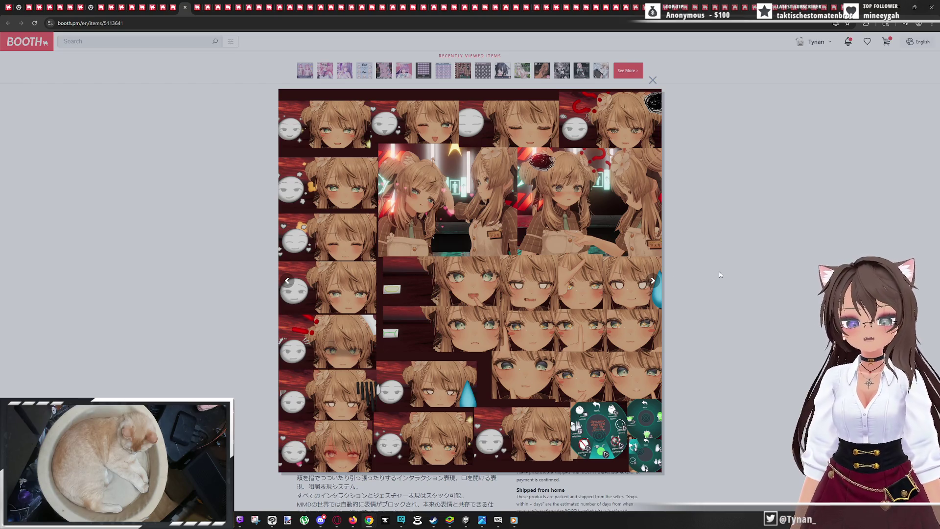
# Open the Manuka 28,42 Emote Pack sheet full-size in its own tab, then return to VRChat
pyautogui.click(194, 6)
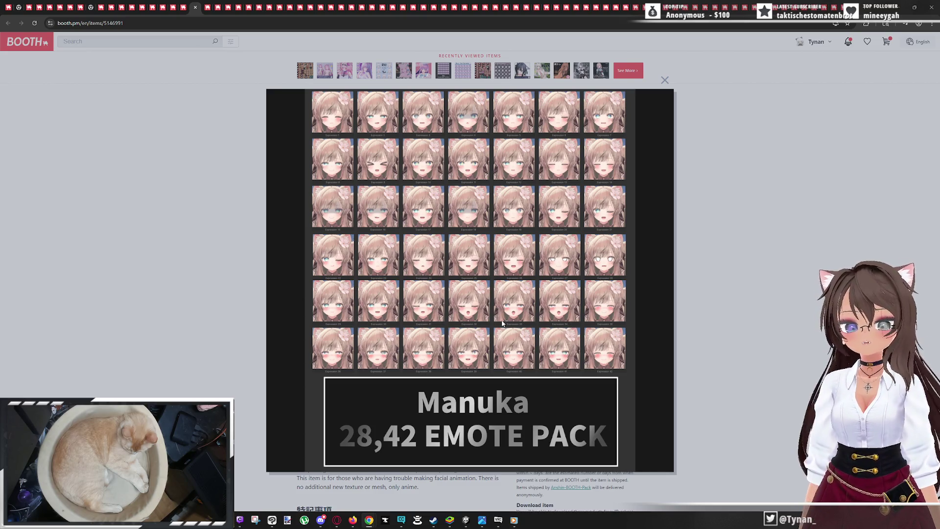
pyautogui.keyDown('ctrl'); pyautogui.scroll(2, 502, 323); pyautogui.keyUp('ctrl')
pyautogui.keyDown('ctrl'); pyautogui.scroll(-2, 502, 323); pyautogui.keyUp('ctrl')
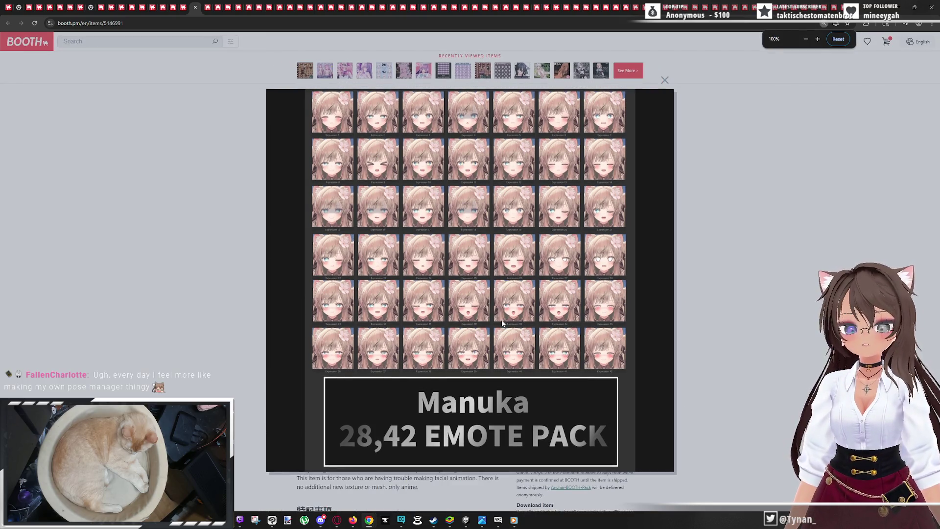
pyautogui.rightClick(520, 264)
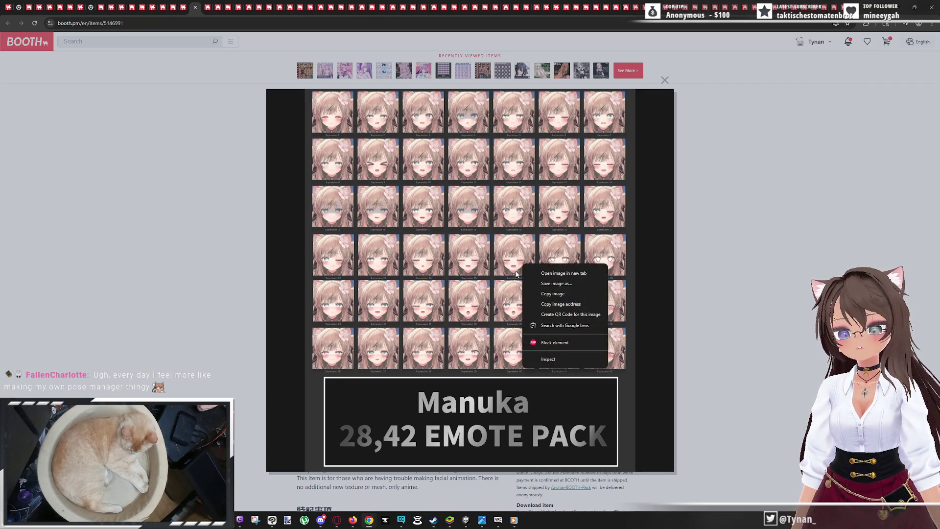
pyautogui.click(548, 273)
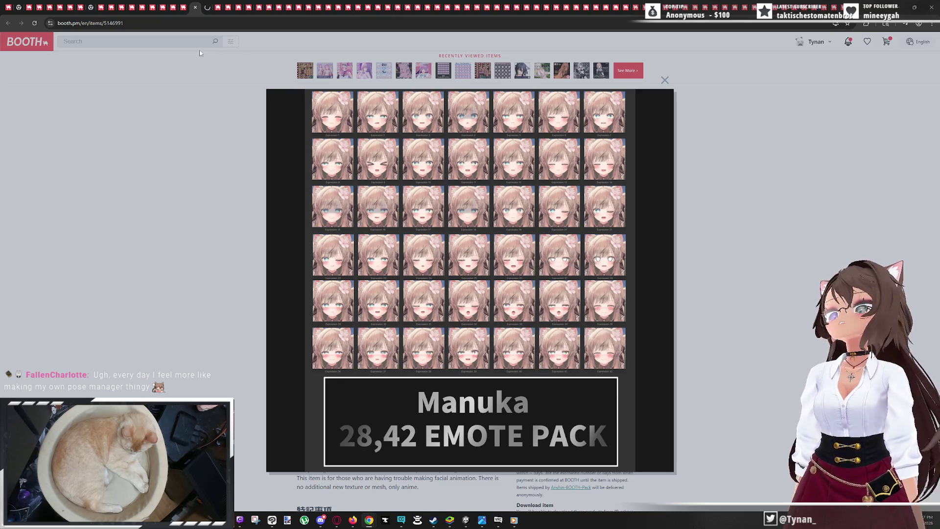
pyautogui.hotkey('ctrl', 'Tab')
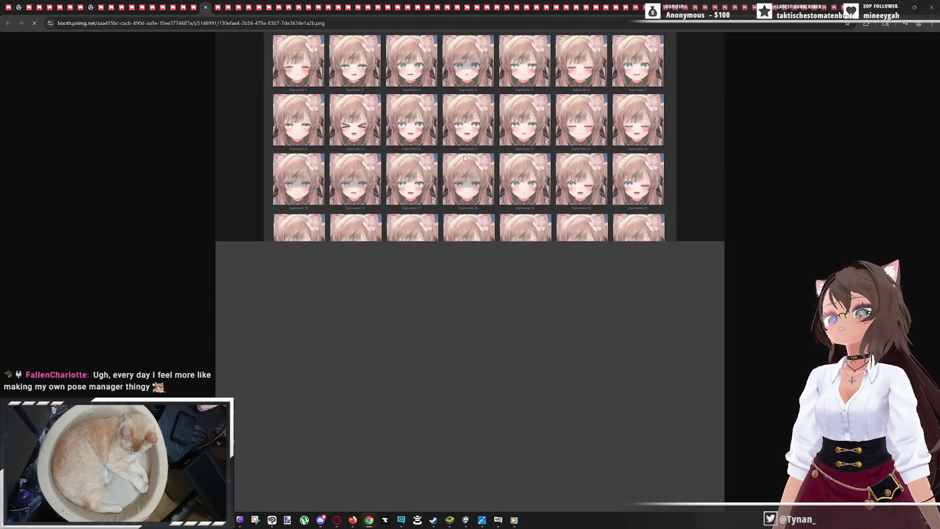
pyautogui.click(463, 154)
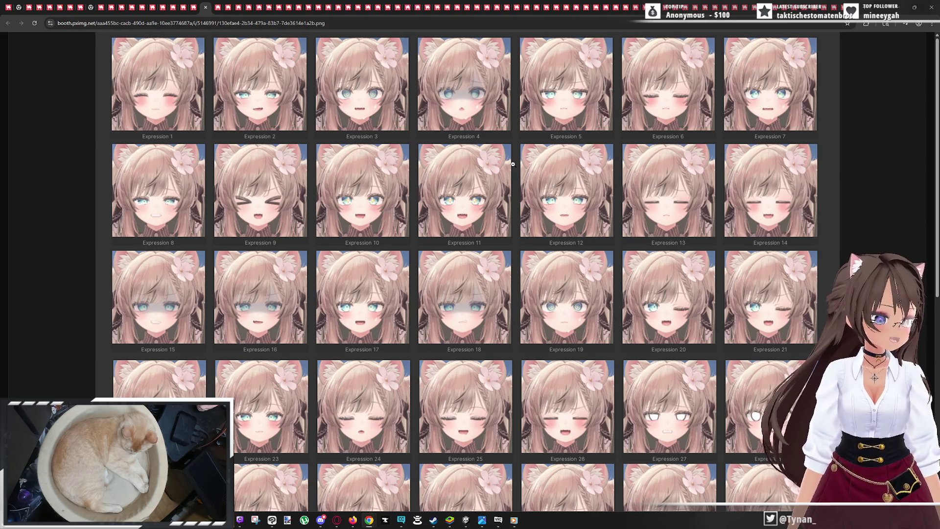
pyautogui.click(498, 520)
pyautogui.press('Escape')
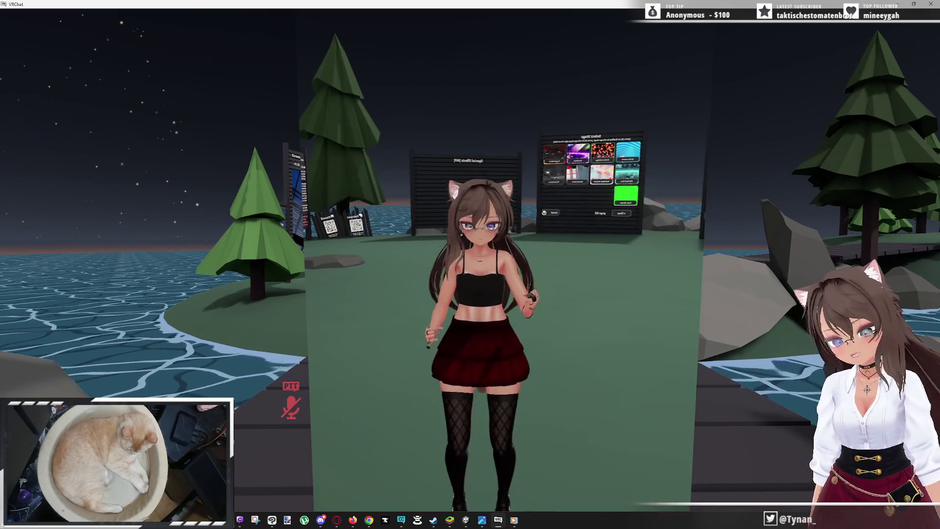
# Check the action menu's tracking lock options, then close it and switch to the expression sheet
pyautogui.press('r')
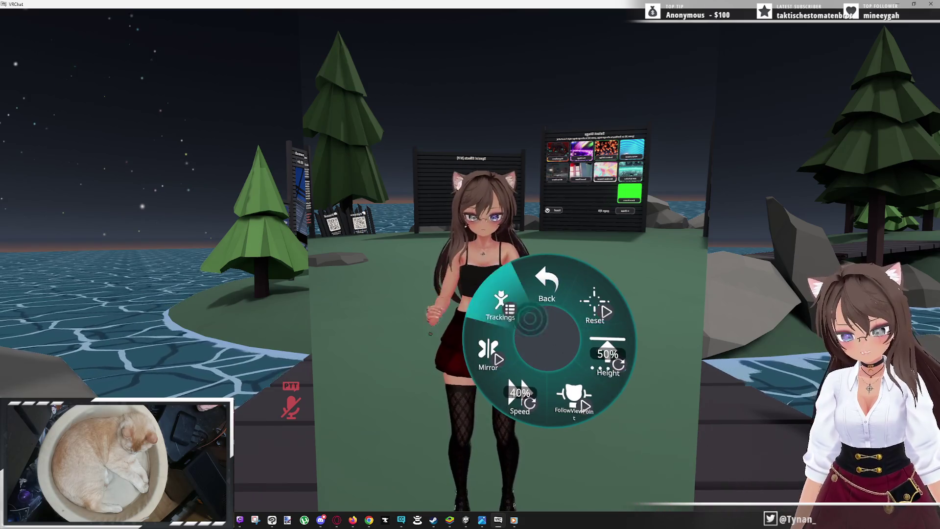
pyautogui.click(501, 306)
pyautogui.click(550, 314)
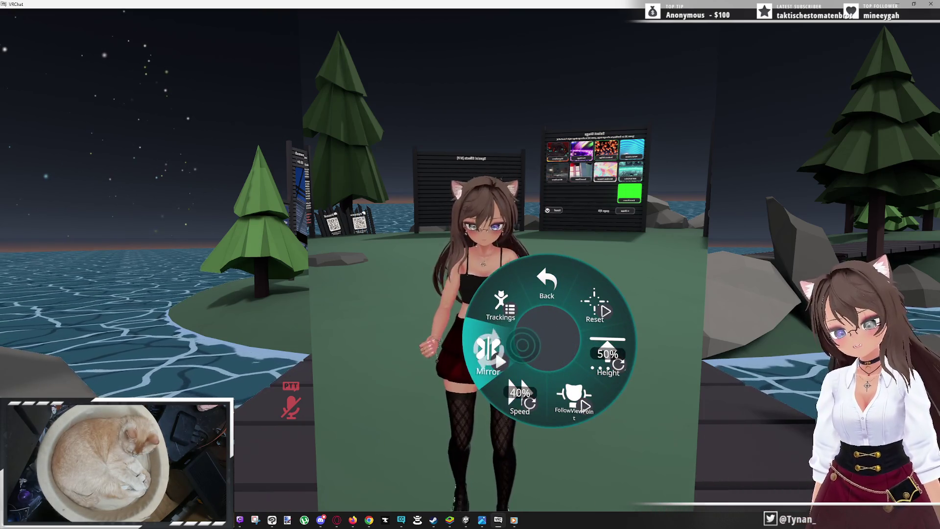
pyautogui.click(547, 312)
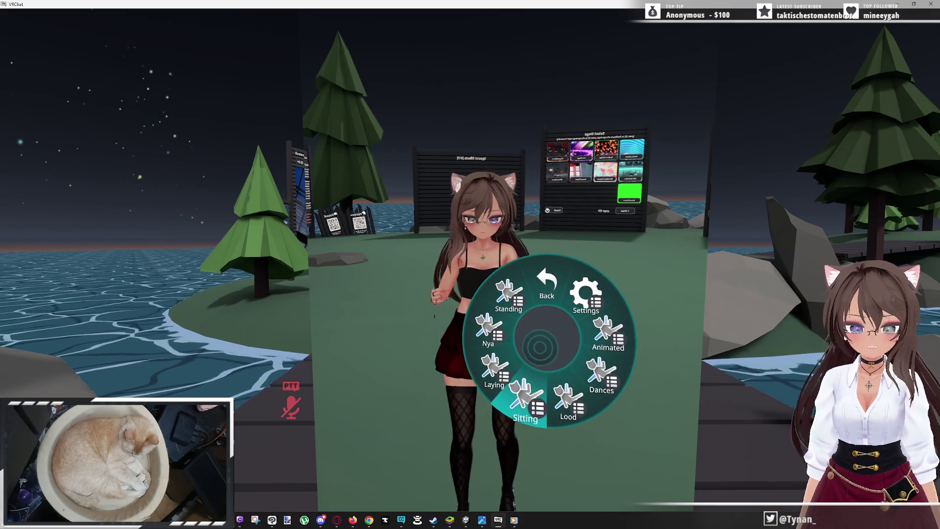
pyautogui.press('r')
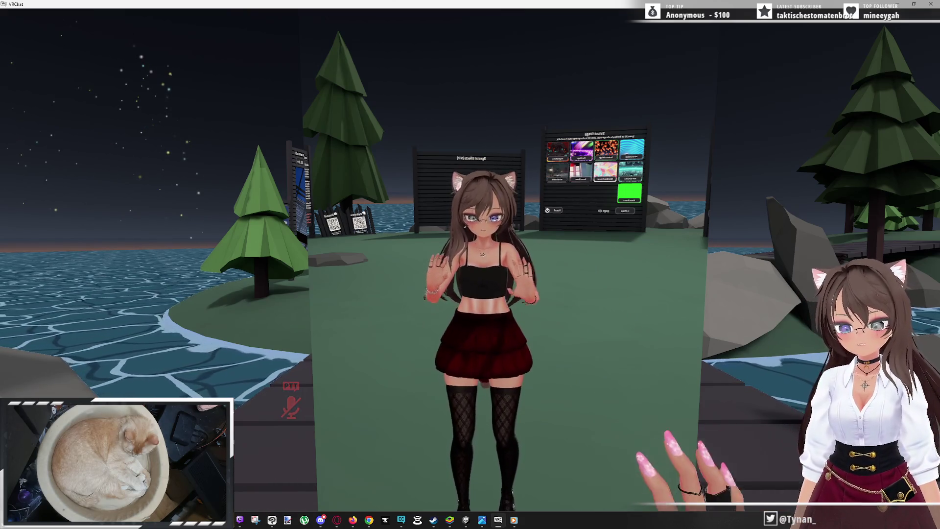
pyautogui.press('Escape')
pyautogui.hotkey('alt', 'Tab')
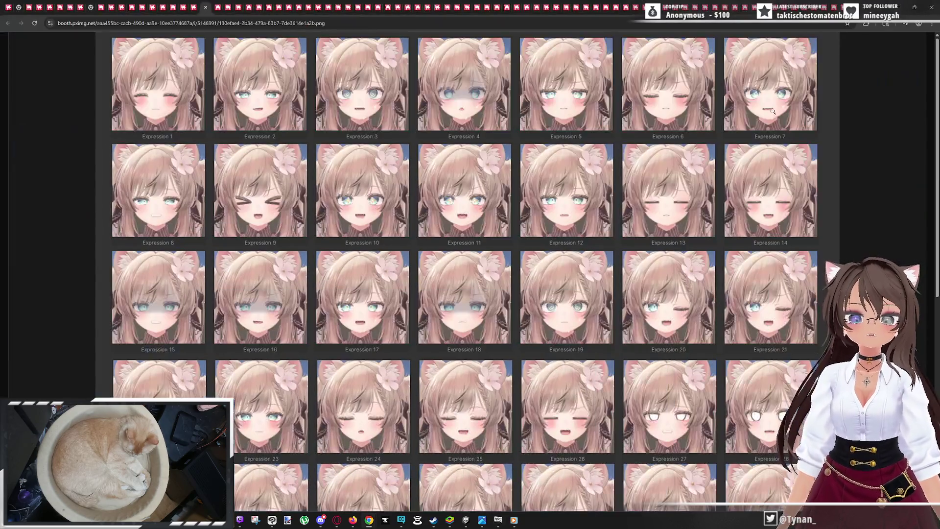
# Pan across the other avatar's expression collage, view the Manuka grid, then return to item page 5146991
pyautogui.hotkey('ctrl', 'w')
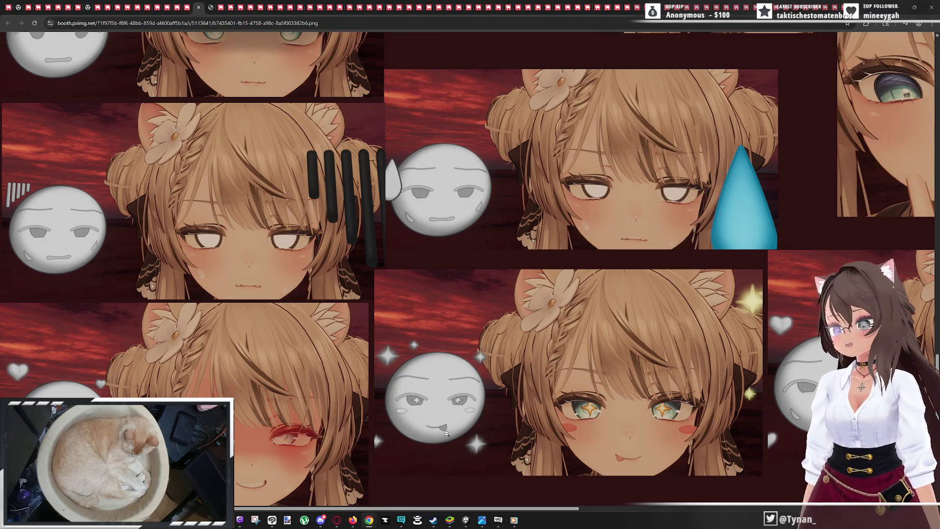
pyautogui.moveTo(494, 511); pyautogui.dragTo(570, 511)
pyautogui.moveTo(819, 103); pyautogui.dragTo(671, 102)
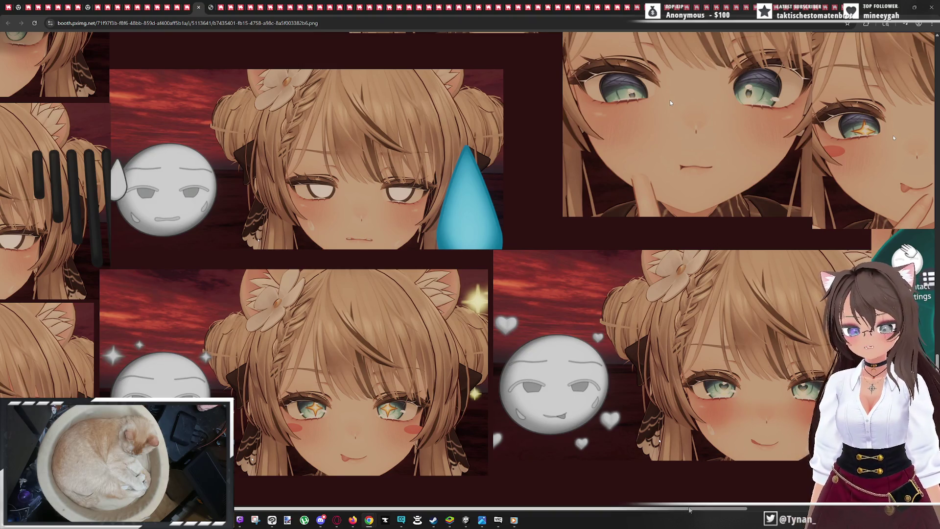
pyautogui.hscroll(5, 703, 509)
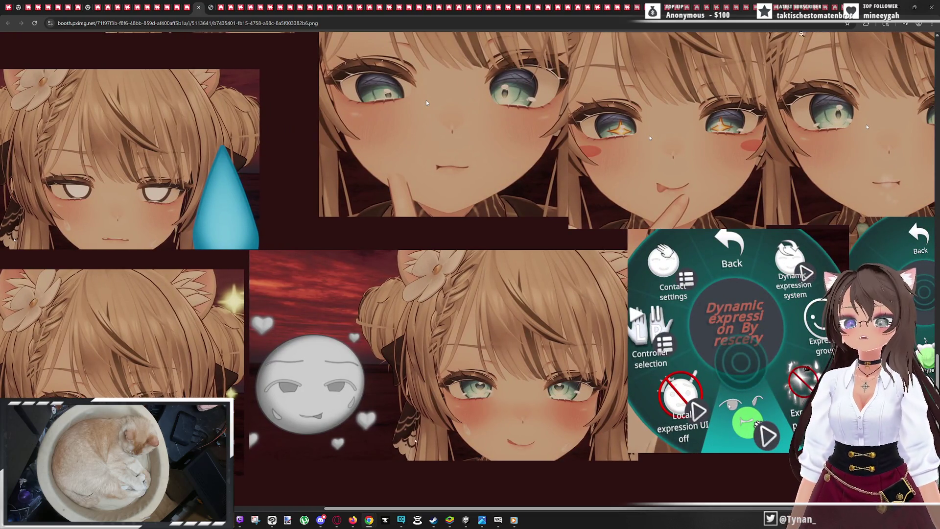
pyautogui.click(211, 7)
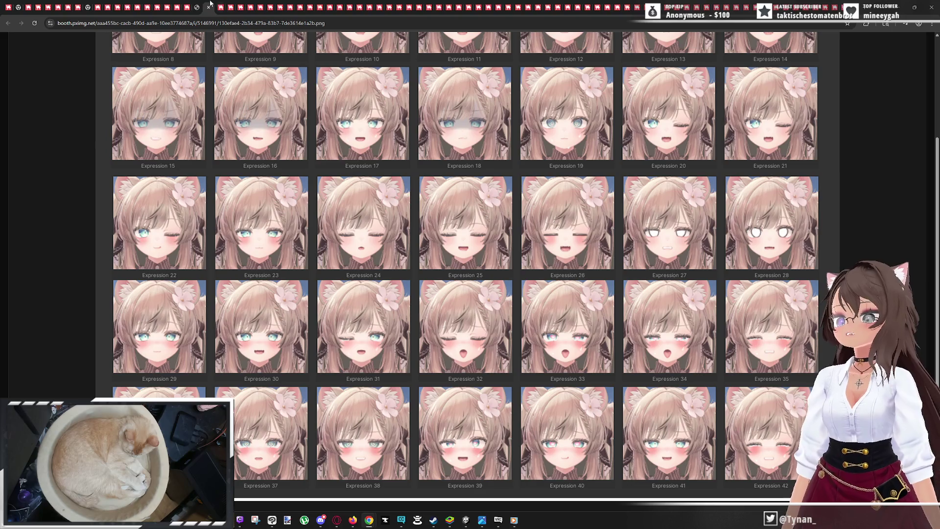
pyautogui.click(186, 6)
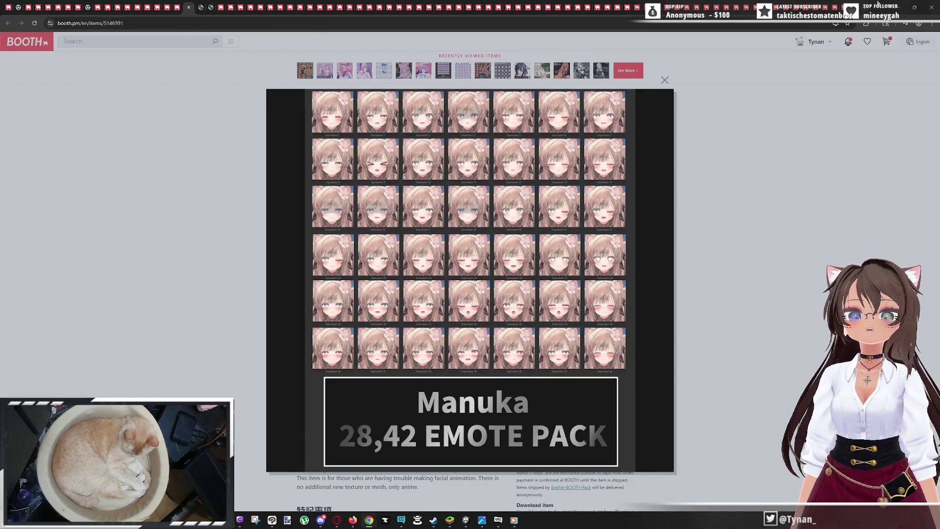
# Minimise the browser to bring the Unity editor back into view
pyautogui.click(899, 7)
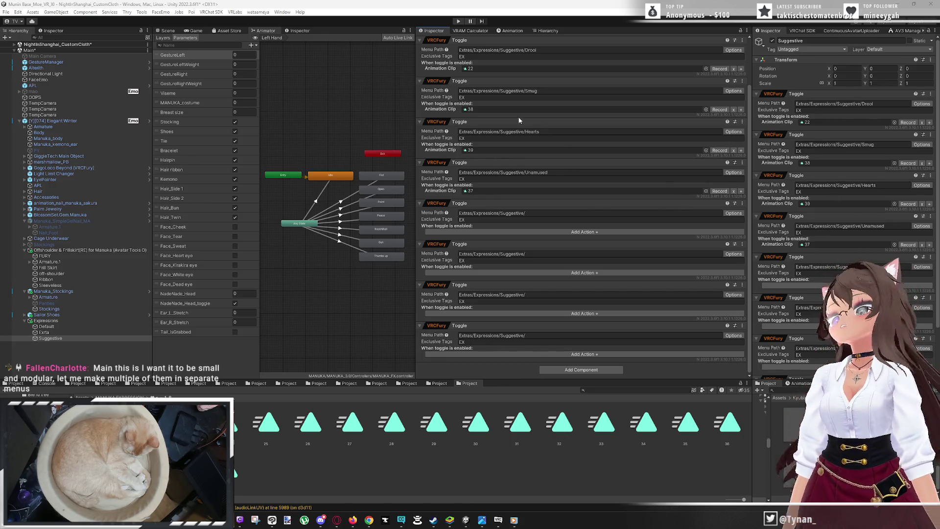
# Import a custom package, choosing the Friday_R .unitypackage from the Friday Expressions folder
pyautogui.click(33, 12)
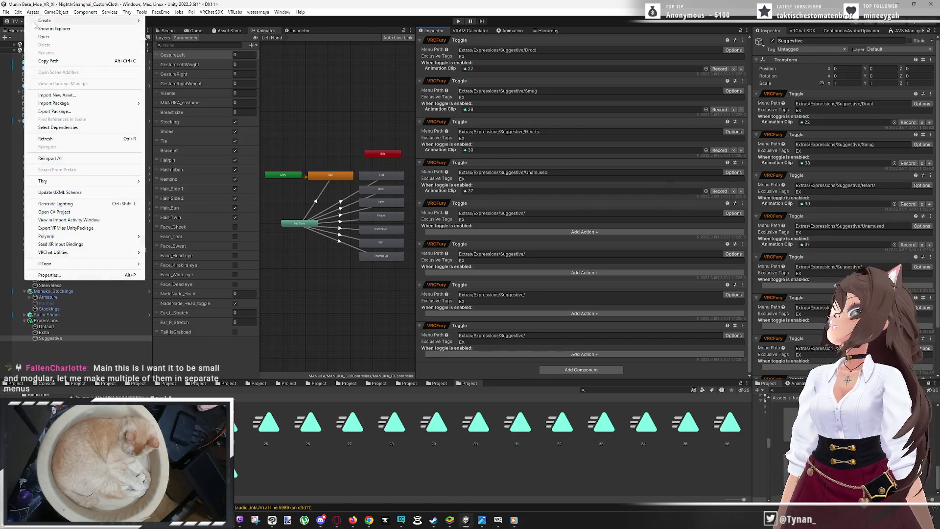
pyautogui.moveTo(83, 108)
pyautogui.click(161, 103)
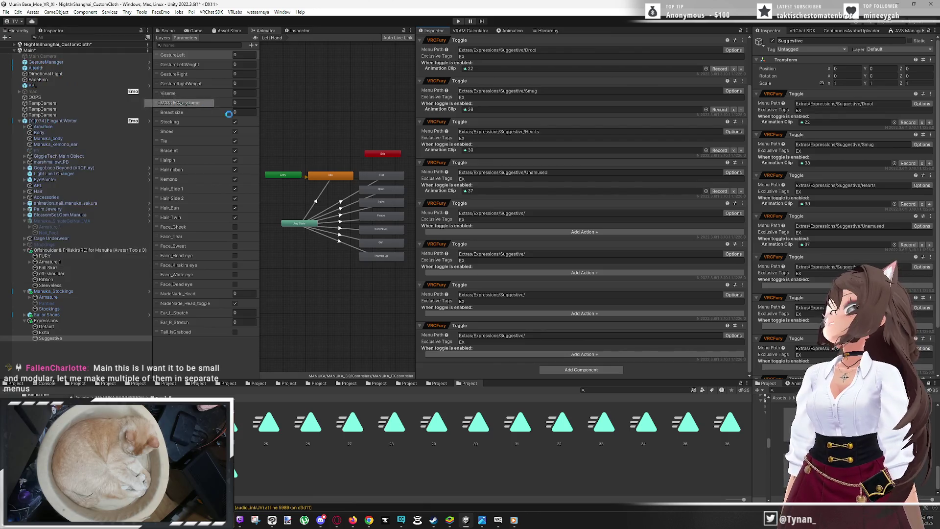
pyautogui.click(545, 131)
pyautogui.hotkey('ctrl', 'v')
pyautogui.press('Return')
pyautogui.doubleClick(387, 177)
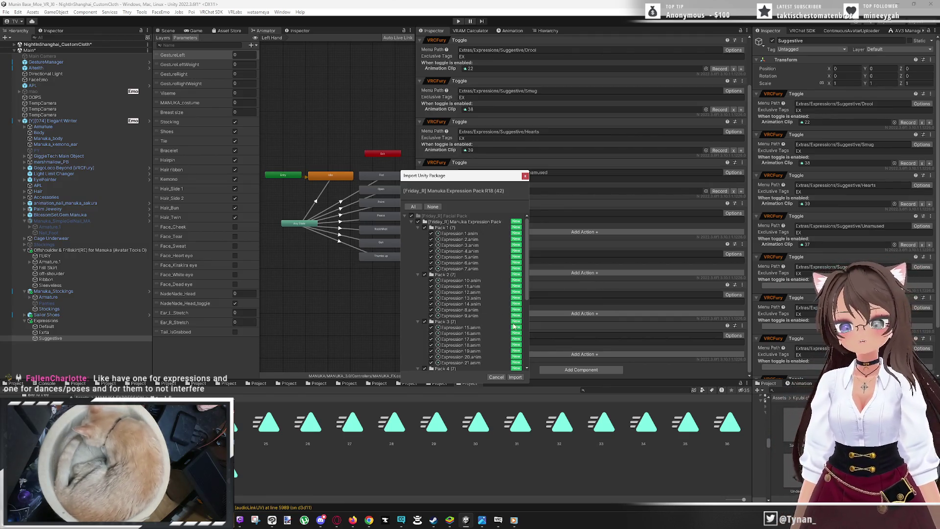
# Import every Manuka Expression Pack R18 (42) clip, Pack 1 onward, into the project
pyautogui.click(515, 377)
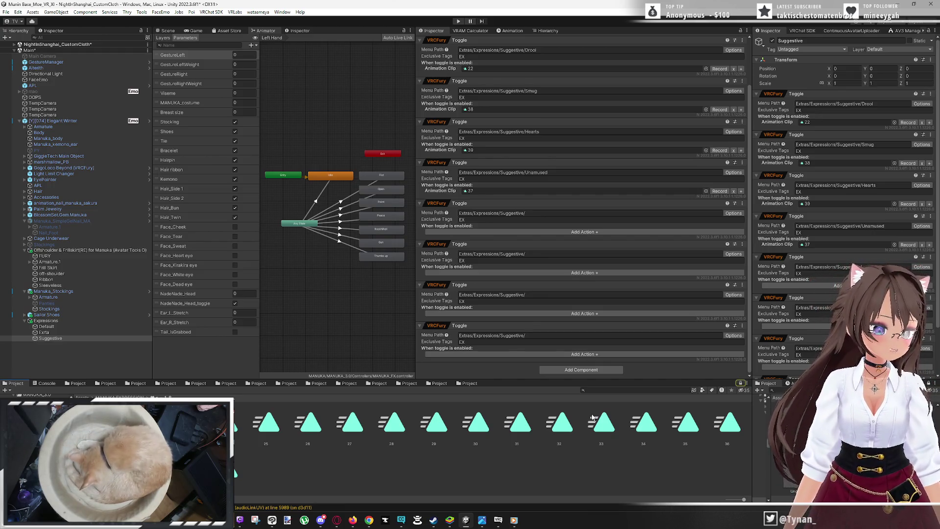
# Search the project for 'friday_' and open the Friday_R Facial Pack folder
pyautogui.click(631, 392)
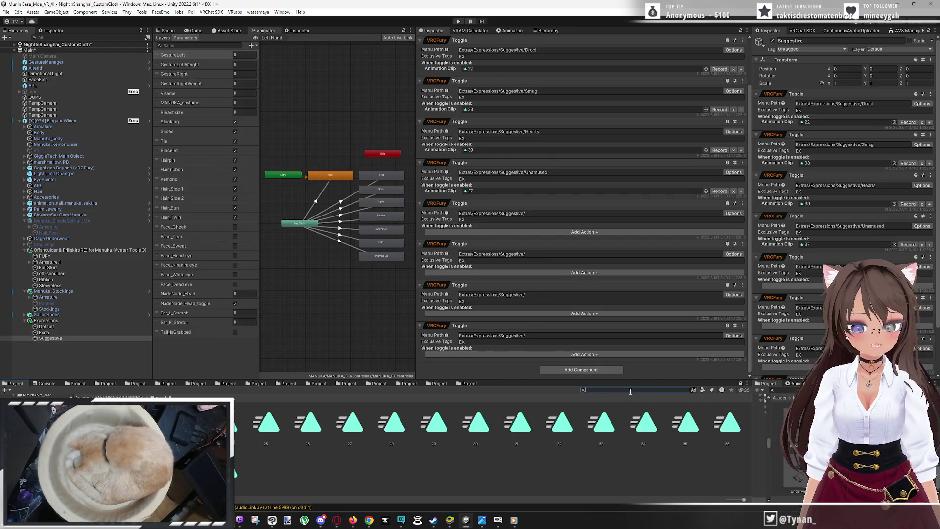
pyautogui.write('friday_')
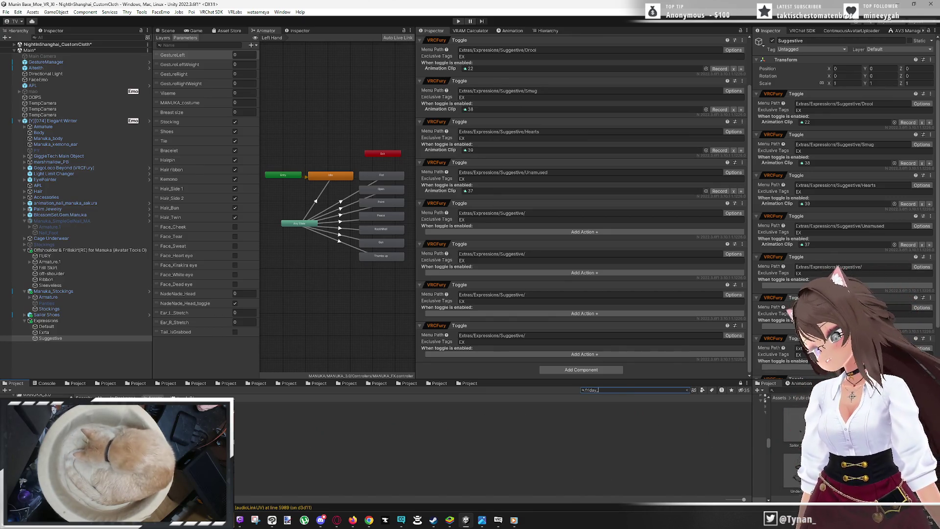
pyautogui.press('Return')
pyautogui.doubleClick(34, 422)
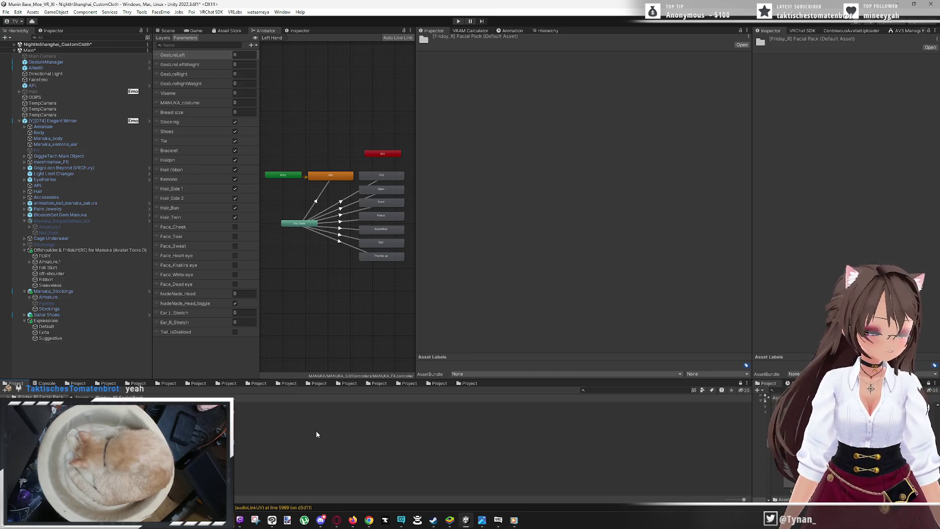
# Check the Suggestive toggle object and the APL Avatar Pose Library, then open the Manuka Expression Pack folder
pyautogui.click(76, 338)
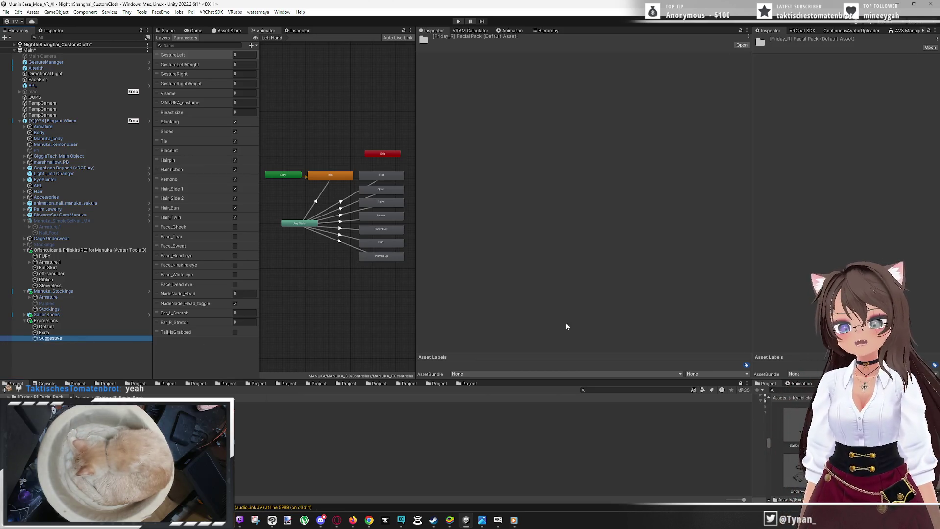
pyautogui.click(741, 30)
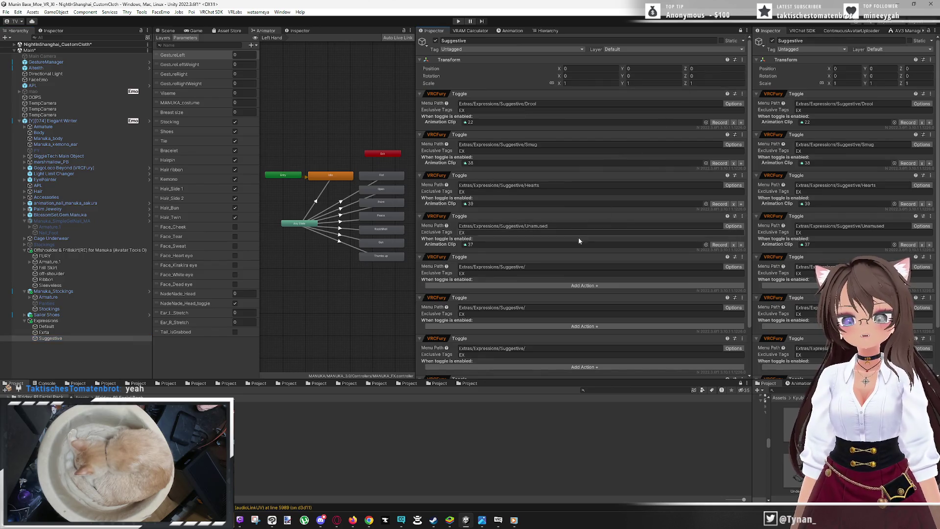
pyautogui.scroll(-3, 578, 237)
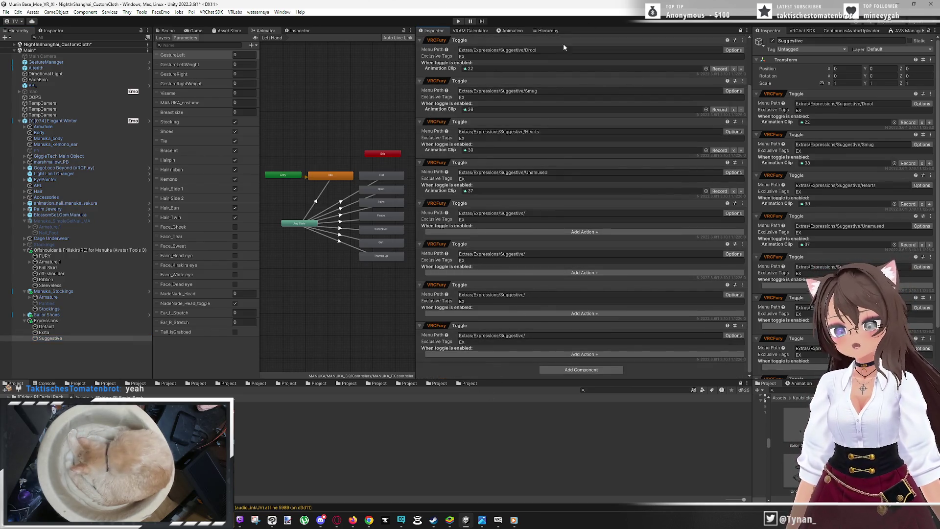
pyautogui.click(59, 187)
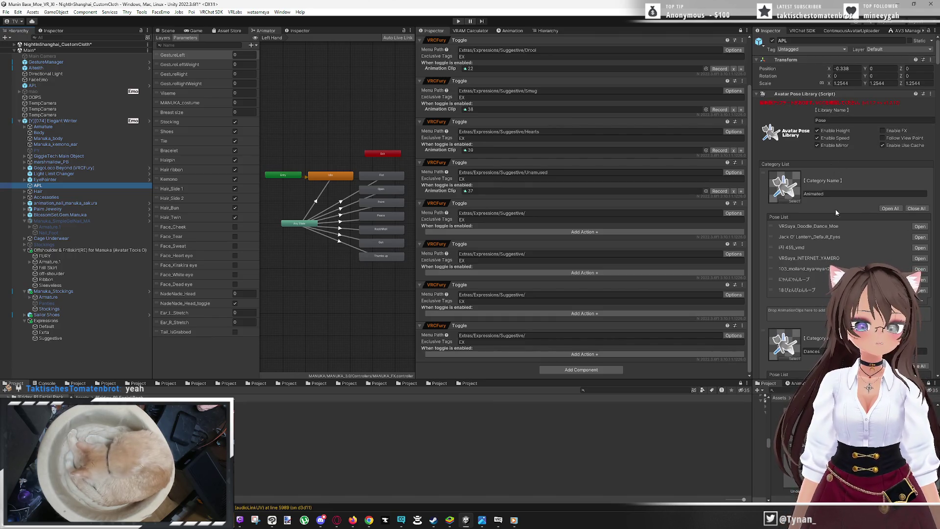
pyautogui.scroll(-3, 835, 210)
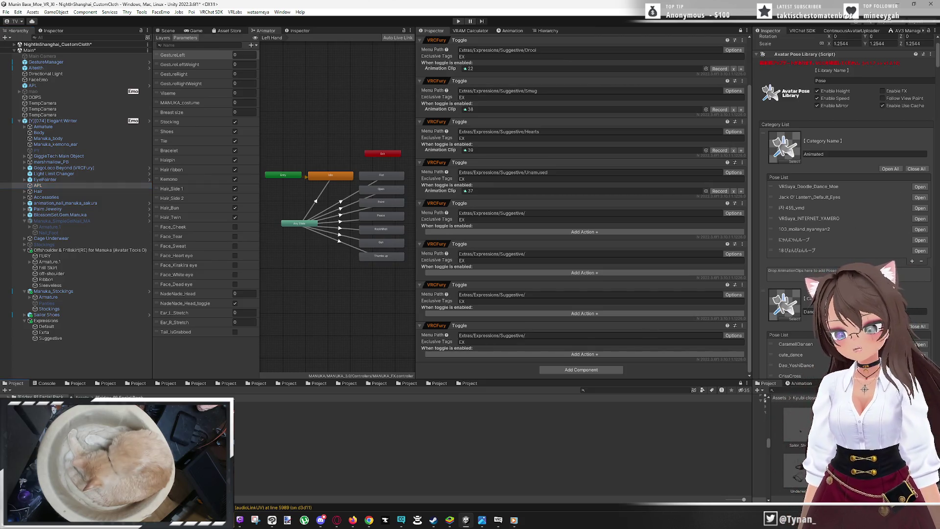
pyautogui.doubleClick(215, 423)
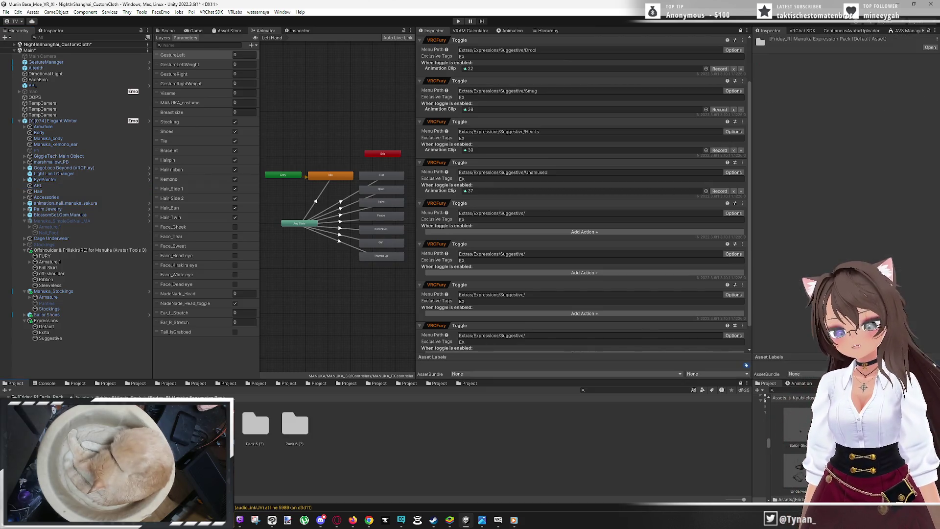
# Open the Pack 6 folder and preview Expression 42 on the avatar's face
pyautogui.doubleClick(303, 424)
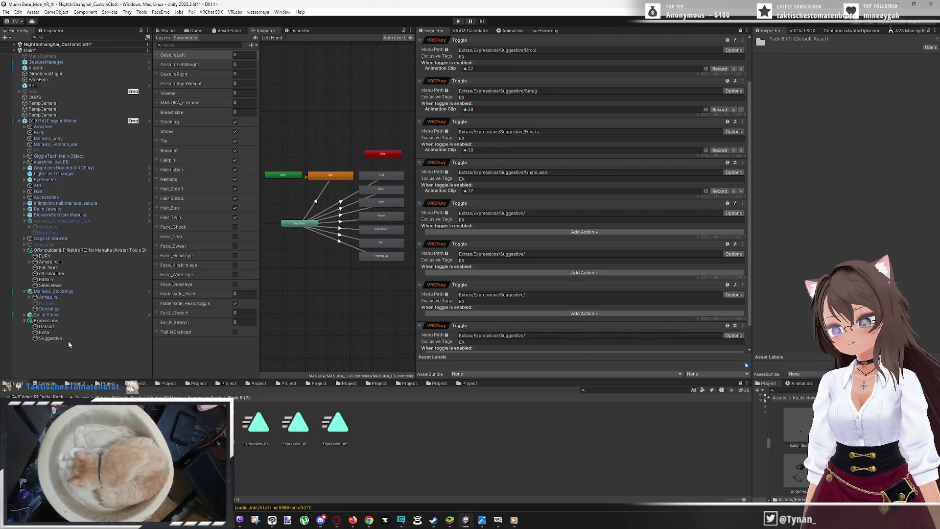
pyautogui.click(338, 424)
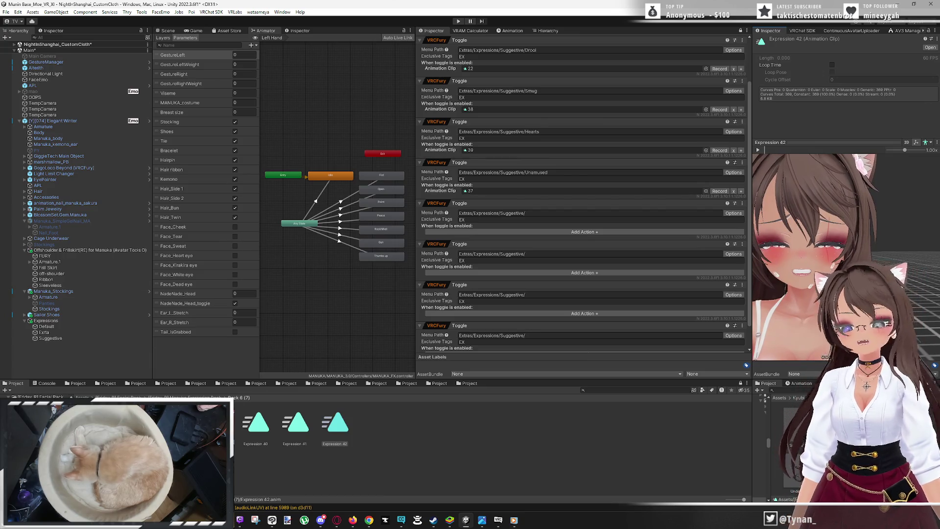
# Preview Expression 41, zooming and shifting the preview so the whole head shows
pyautogui.click(308, 426)
pyautogui.scroll(5, 918, 225)
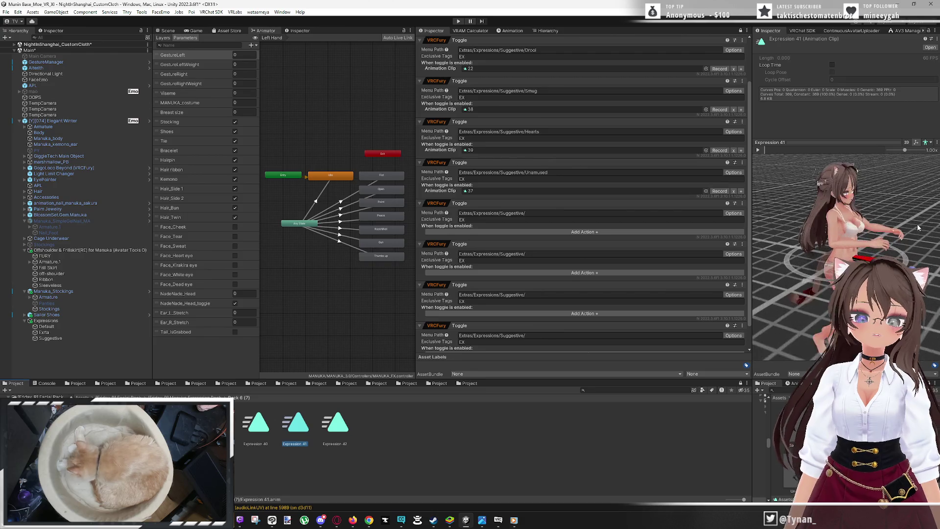
pyautogui.moveTo(849, 174); pyautogui.dragTo(851, 222)
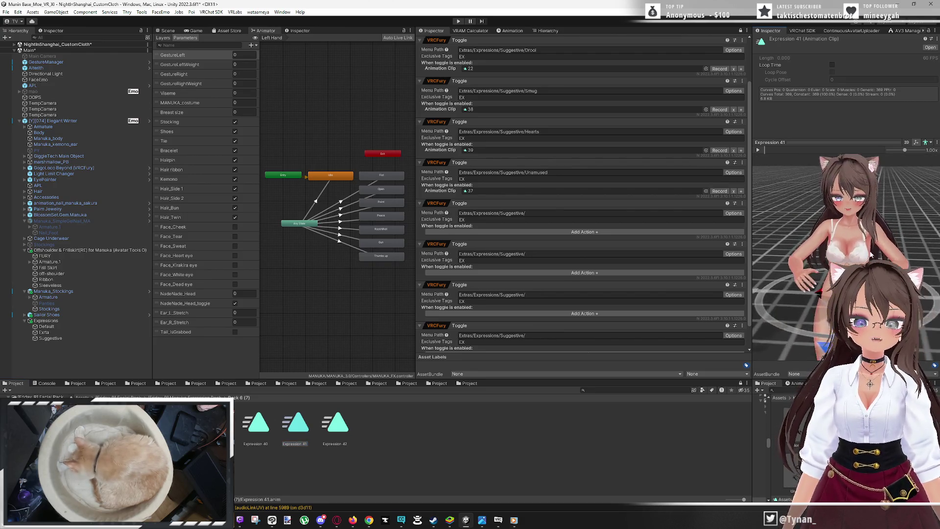
pyautogui.scroll(4, 851, 221)
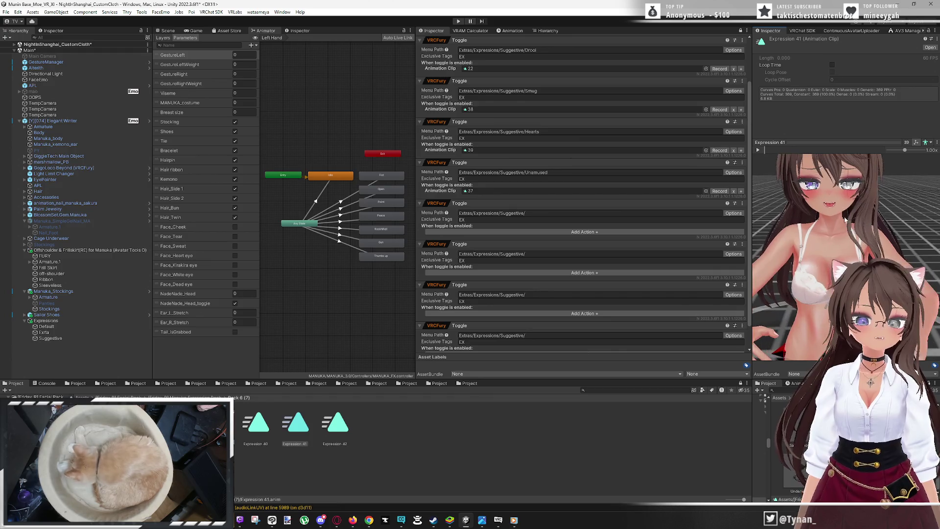
# Preview Expression 40, framing the face with the ears and top of head in view
pyautogui.click(255, 422)
pyautogui.scroll(4, 872, 233)
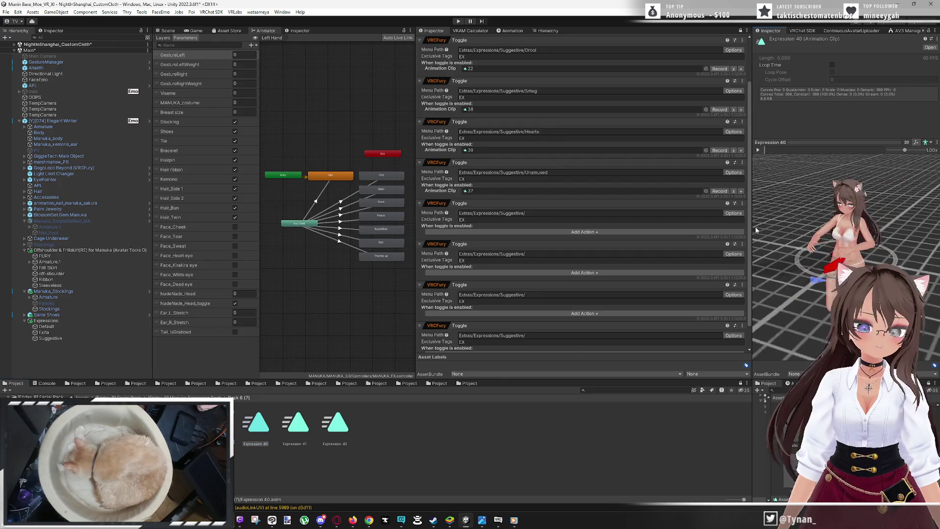
pyautogui.moveTo(872, 233)
pyautogui.mouseDown()
pyautogui.moveTo(874, 267)
pyautogui.moveTo(846, 254)
pyautogui.moveTo(846, 272)
pyautogui.mouseUp()
pyautogui.scroll(4, 846, 244)
pyautogui.scroll(2, 846, 244)
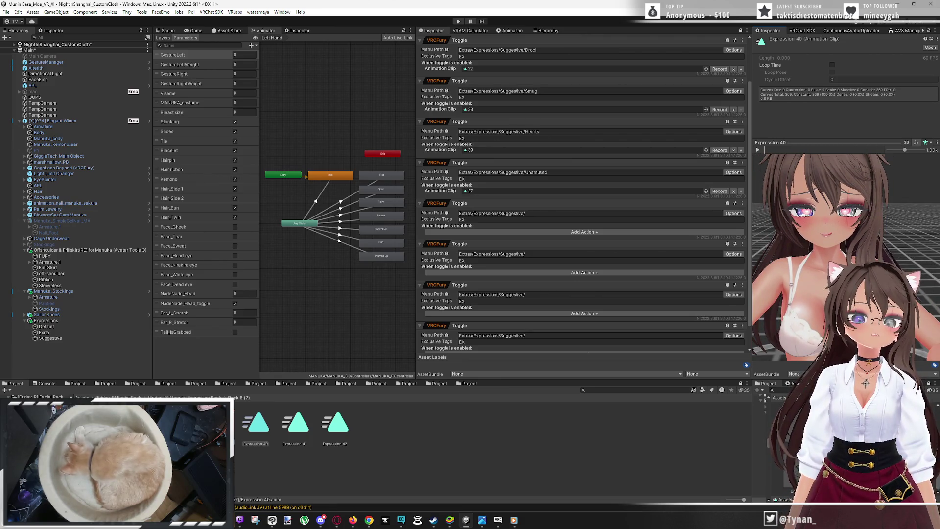
pyautogui.scroll(3, 845, 250)
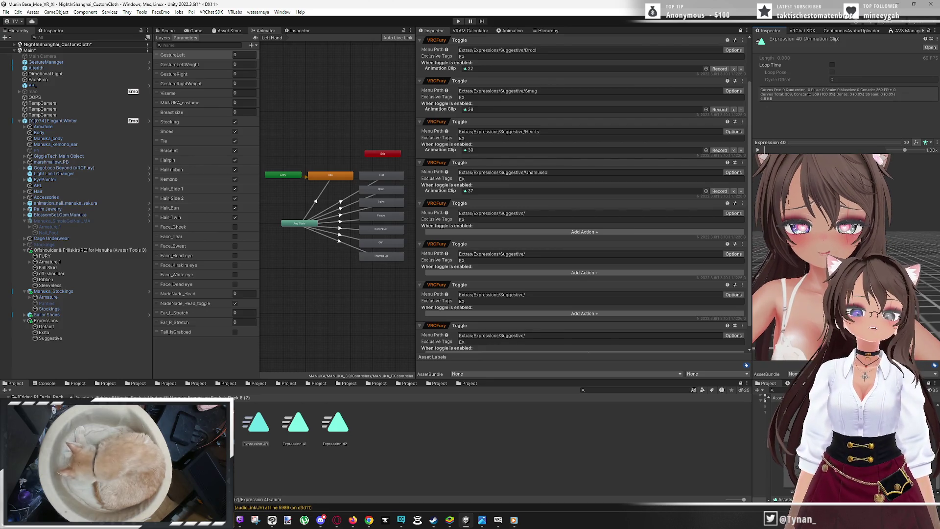
pyautogui.moveTo(847, 272); pyautogui.dragTo(846, 291)
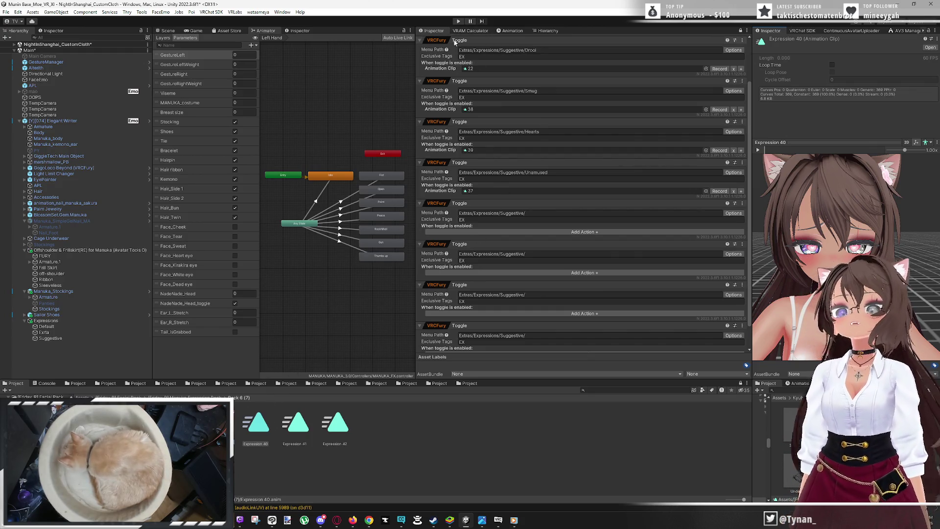
pyautogui.click(514, 31)
# Review Expression 40's Body blend-shape keys, e.g. option_cheek 3 at 100, eye_big 62.7, brow_trouble 24.4
pyautogui.scroll(-3, 586, 221)
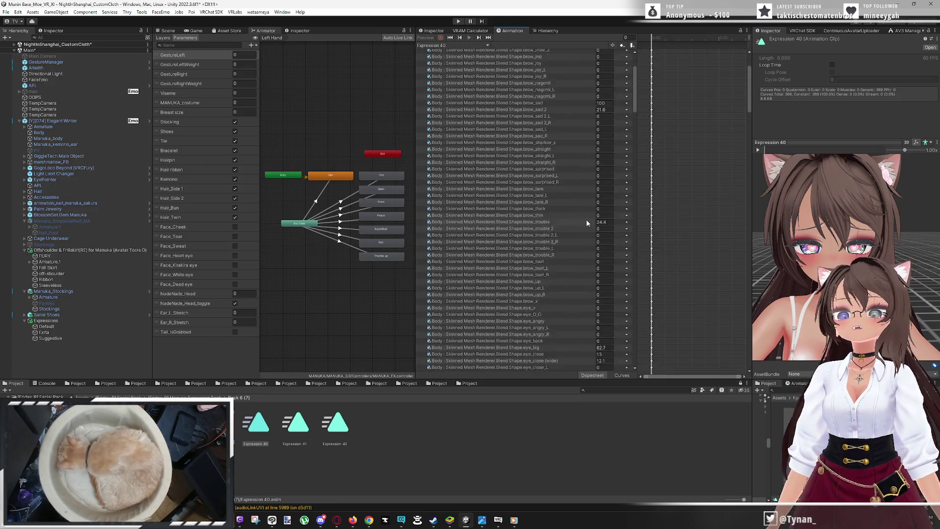
pyautogui.scroll(-10, 598, 224)
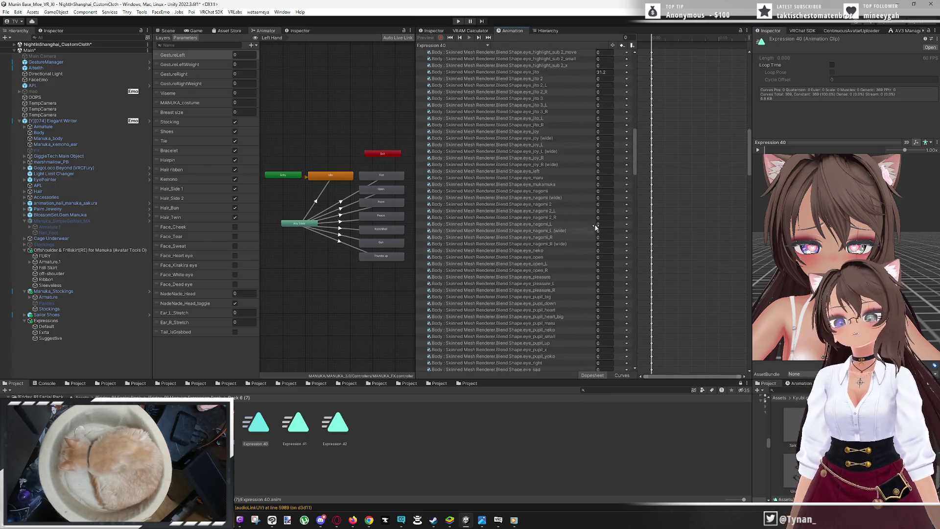
pyautogui.scroll(-10, 617, 222)
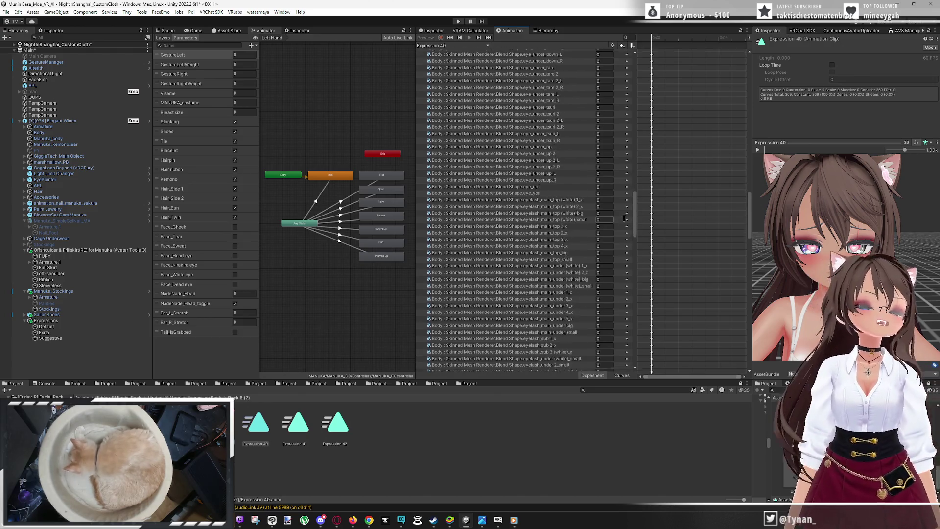
pyautogui.scroll(-10, 621, 222)
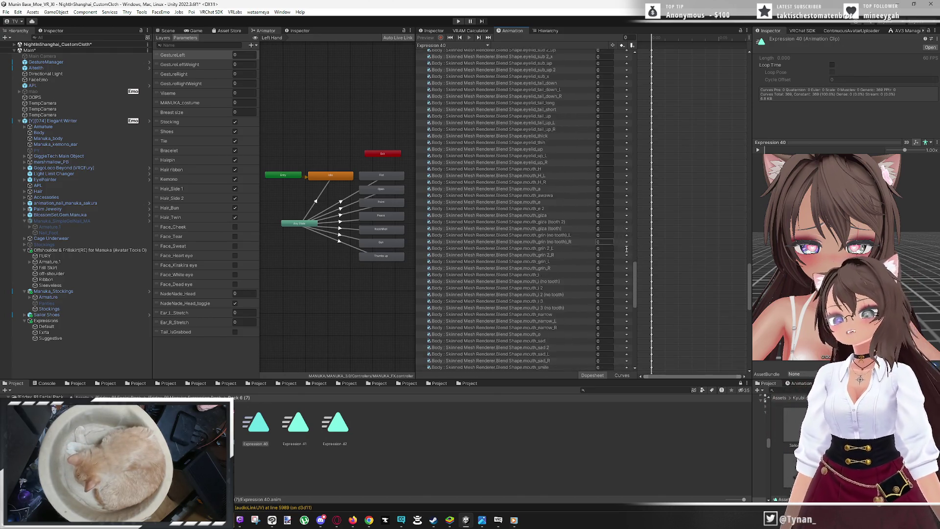
pyautogui.scroll(-10, 629, 287)
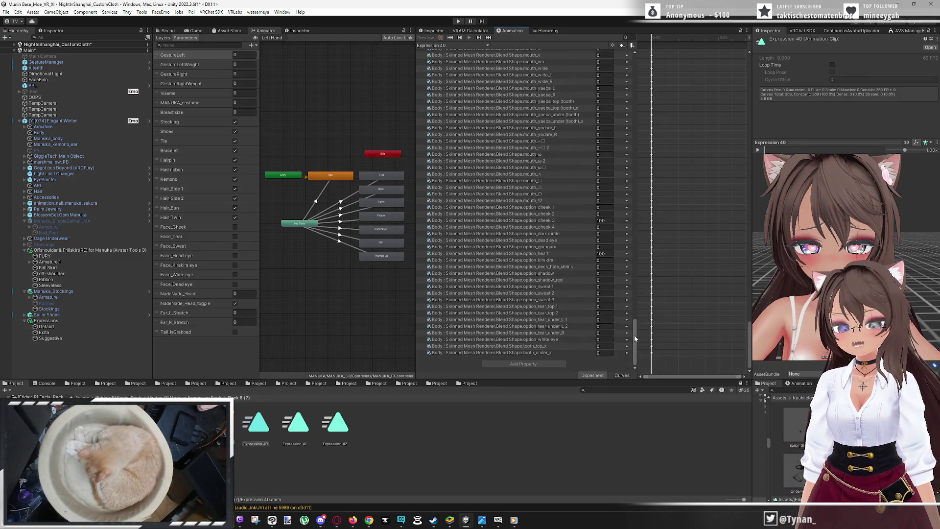
pyautogui.moveTo(635, 336)
pyautogui.mouseDown()
pyautogui.moveTo(639, 258)
pyautogui.moveTo(621, 352)
pyautogui.mouseUp()
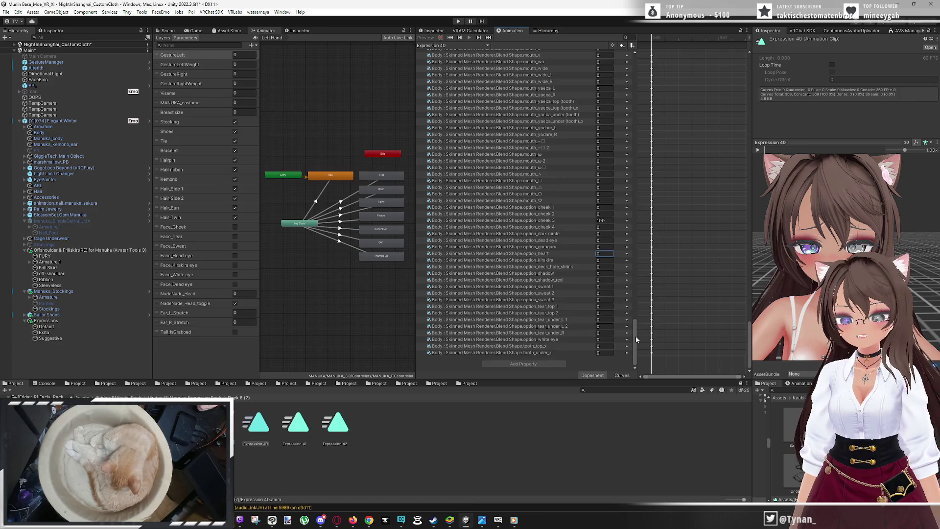
pyautogui.moveTo(636, 336)
pyautogui.mouseDown()
pyautogui.moveTo(616, 199)
pyautogui.moveTo(620, 91)
pyautogui.mouseUp()
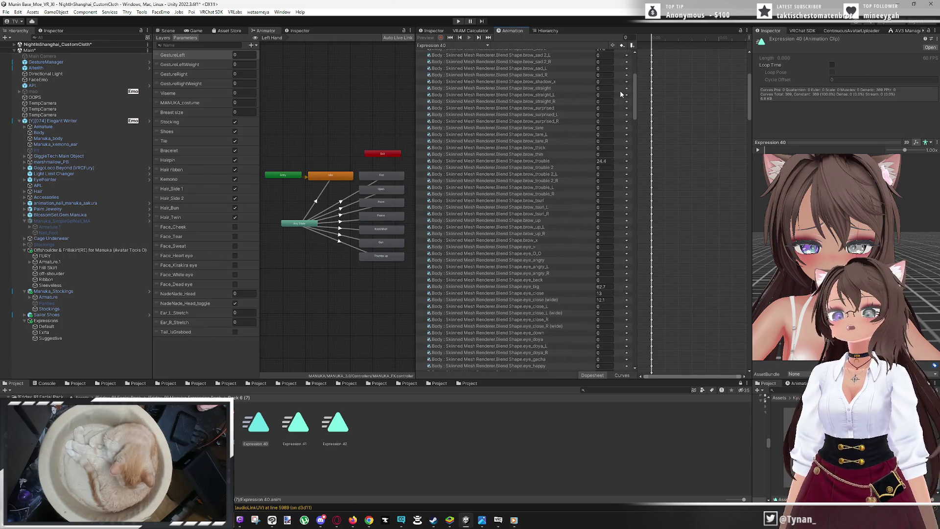
# Adjust Expression 40's brow keys: raise brow_sad_2 to about 23.38 and set brow_trouble to 0
pyautogui.scroll(5, 568, 156)
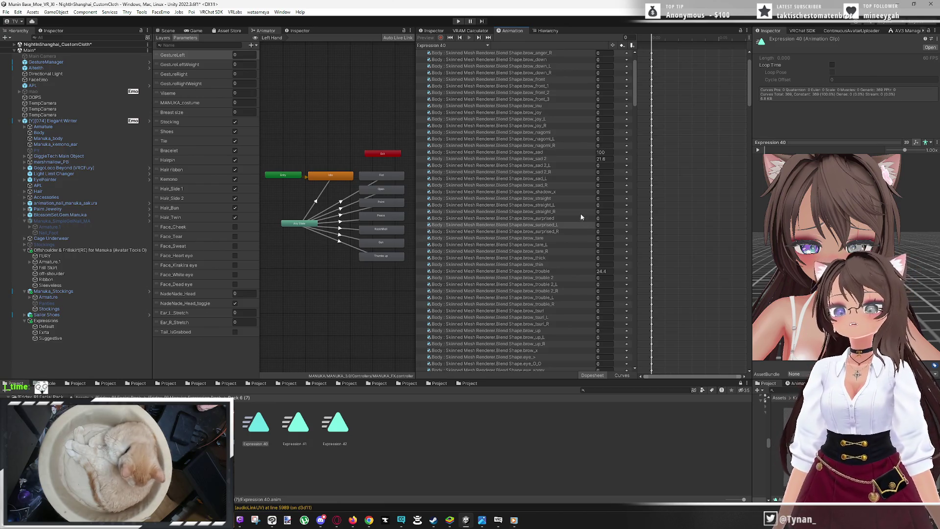
pyautogui.click(568, 158)
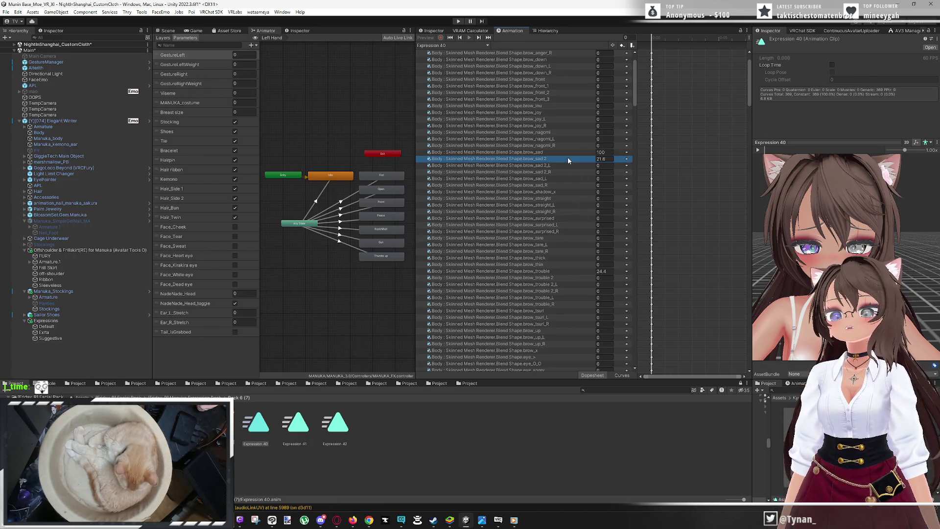
pyautogui.moveTo(596, 162)
pyautogui.mouseDown()
pyautogui.moveTo(756, 187)
pyautogui.moveTo(607, 162)
pyautogui.mouseUp()
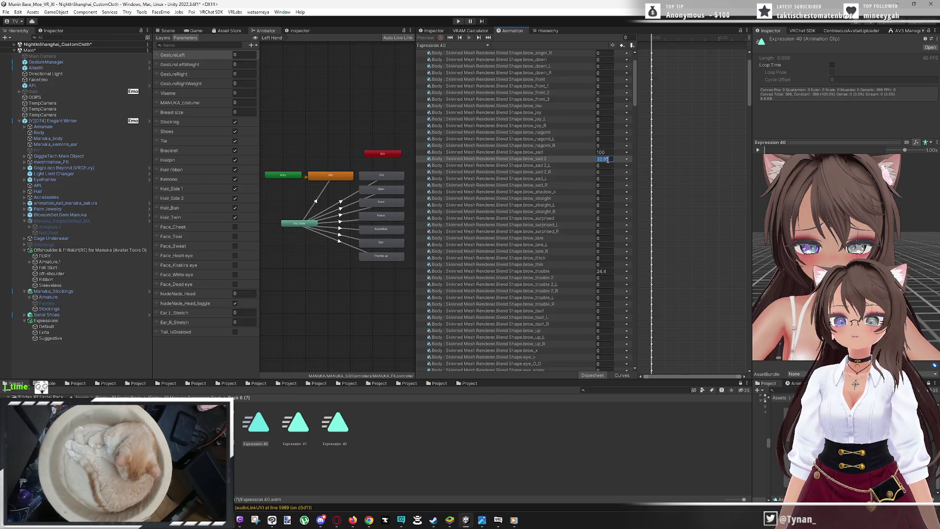
pyautogui.write('0')
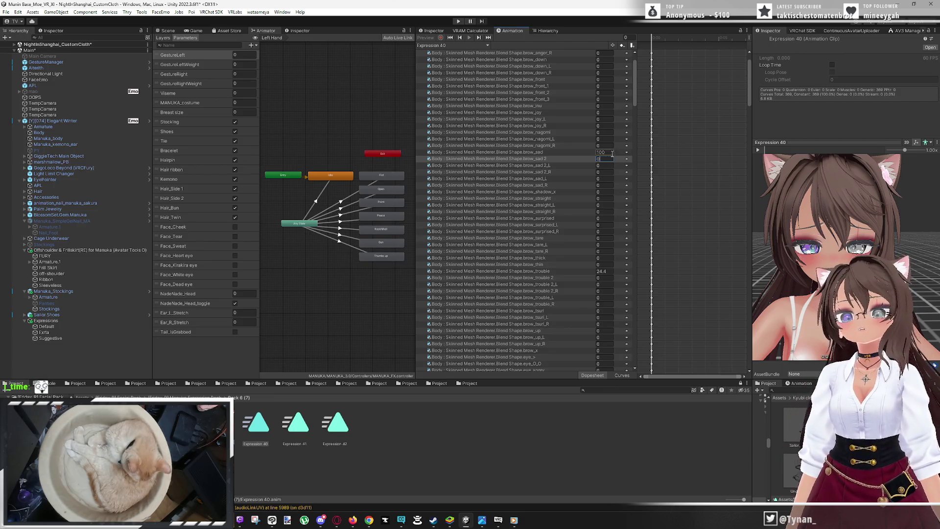
pyautogui.write('0')
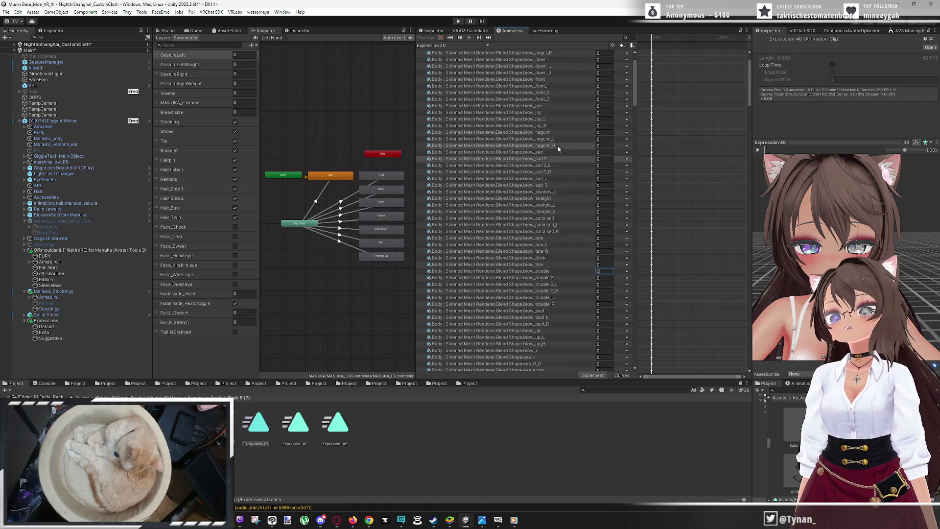
pyautogui.scroll(3, 566, 160)
pyautogui.click(550, 99)
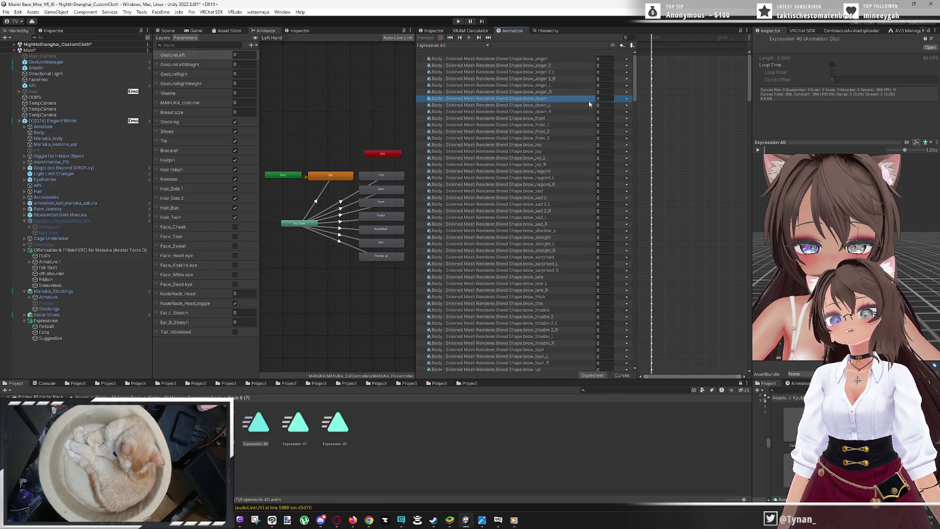
# Raise Expression 40's brow_down value, try a higher brow_anger, then reset brow_anger to 0
pyautogui.moveTo(594, 101); pyautogui.dragTo(721, 137)
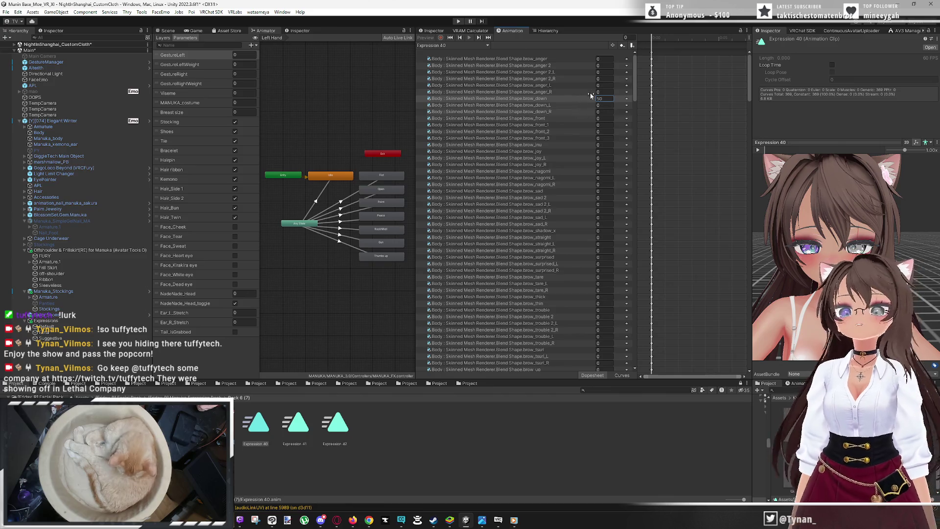
pyautogui.moveTo(588, 60)
pyautogui.mouseDown()
pyautogui.moveTo(657, 72)
pyautogui.moveTo(542, 67)
pyautogui.mouseUp()
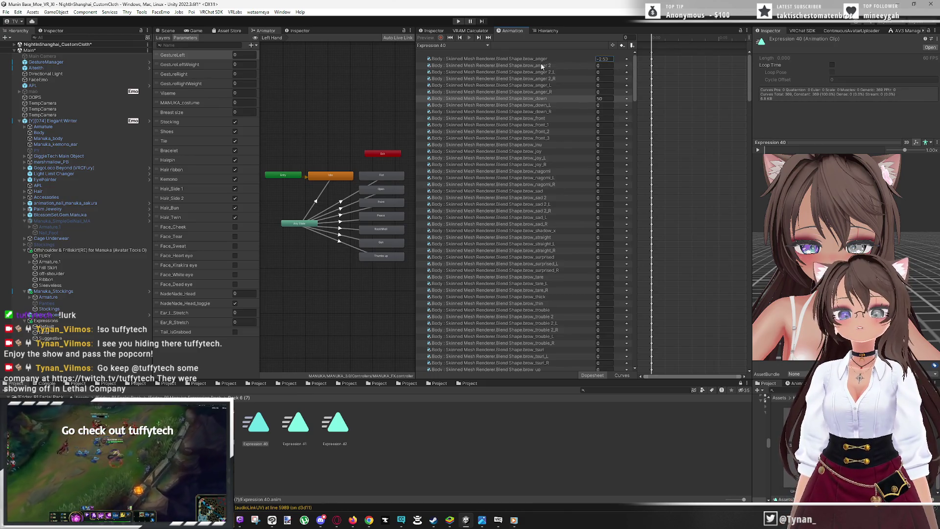
pyautogui.moveTo(695, 100); pyautogui.dragTo(608, 75)
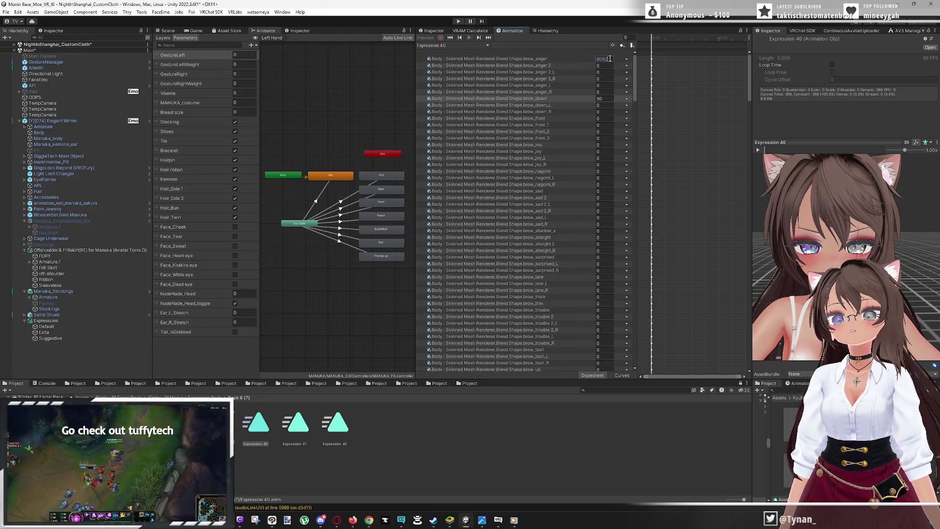
pyautogui.write('0')
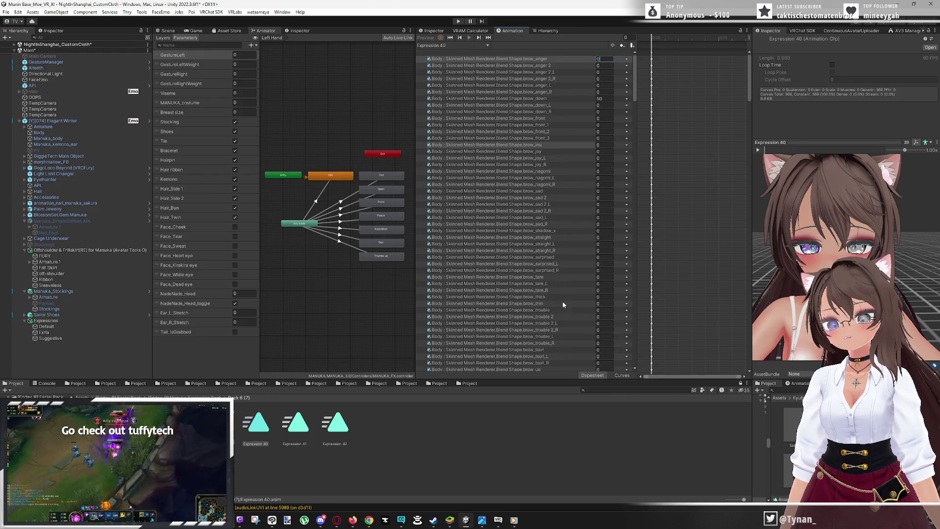
# Set Expression 40's brow_tsuri blendshape to 50, check the face in the preview, and return to the VRCFury toggles
pyautogui.scroll(-3, 563, 307)
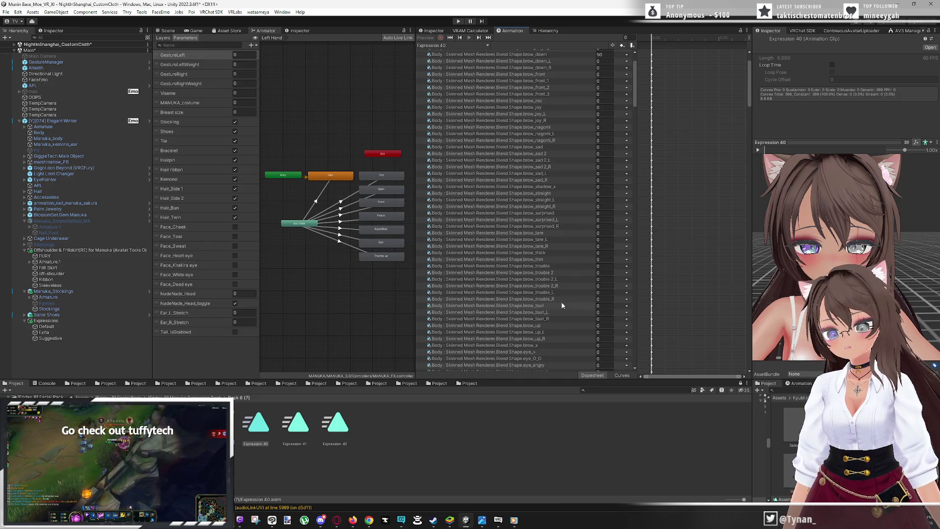
pyautogui.moveTo(593, 308); pyautogui.dragTo(745, 321)
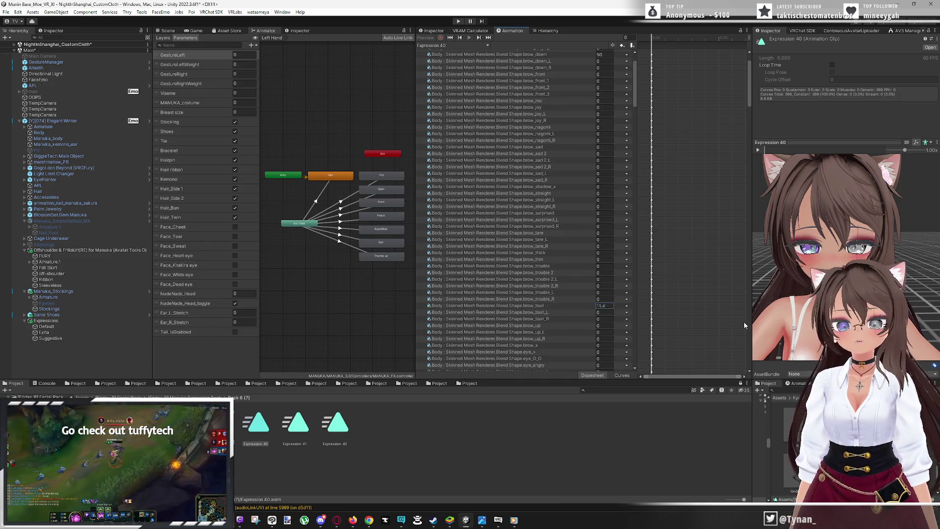
pyautogui.write('50')
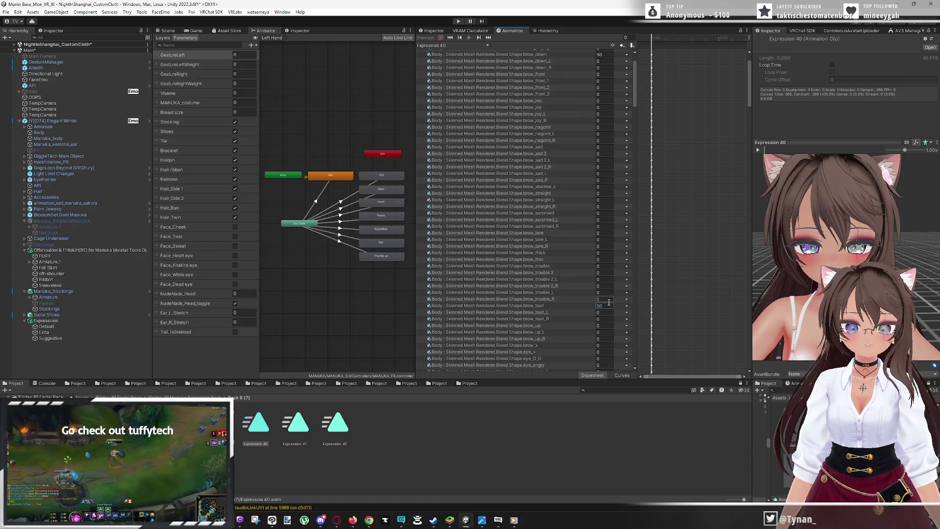
pyautogui.press('Return')
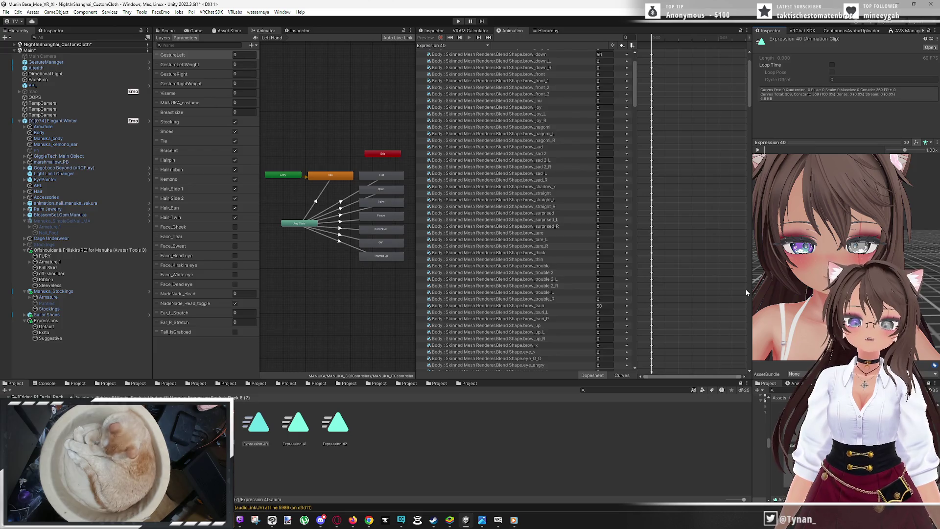
pyautogui.moveTo(779, 289)
pyautogui.mouseDown()
pyautogui.moveTo(812, 234)
pyautogui.moveTo(845, 228)
pyautogui.moveTo(797, 223)
pyautogui.moveTo(869, 224)
pyautogui.mouseUp()
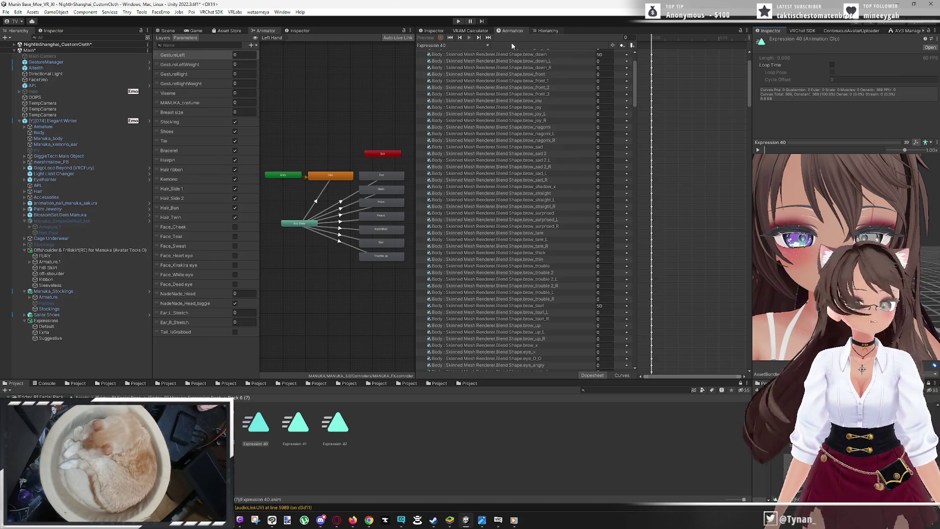
pyautogui.click(433, 31)
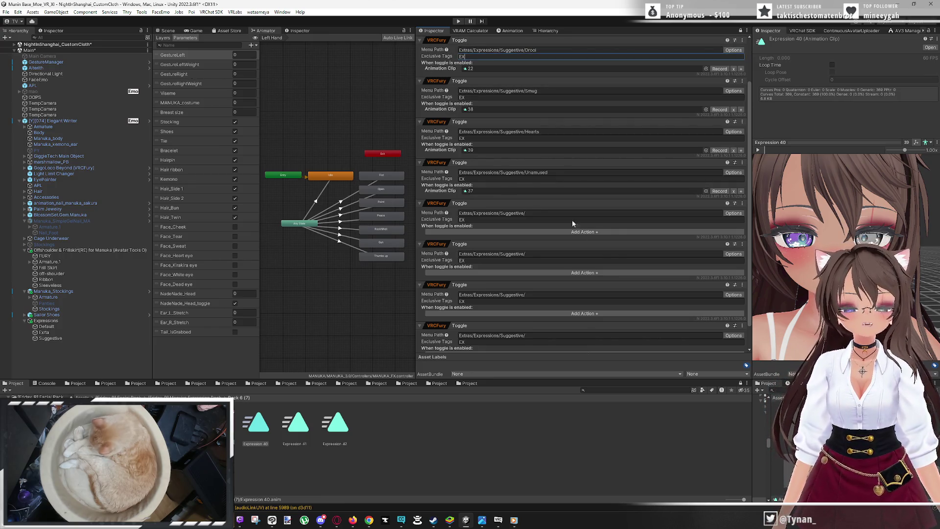
# Bring VRChat to the front with the avatar in the lakeside world and toggle its Action Menu
pyautogui.click(499, 520)
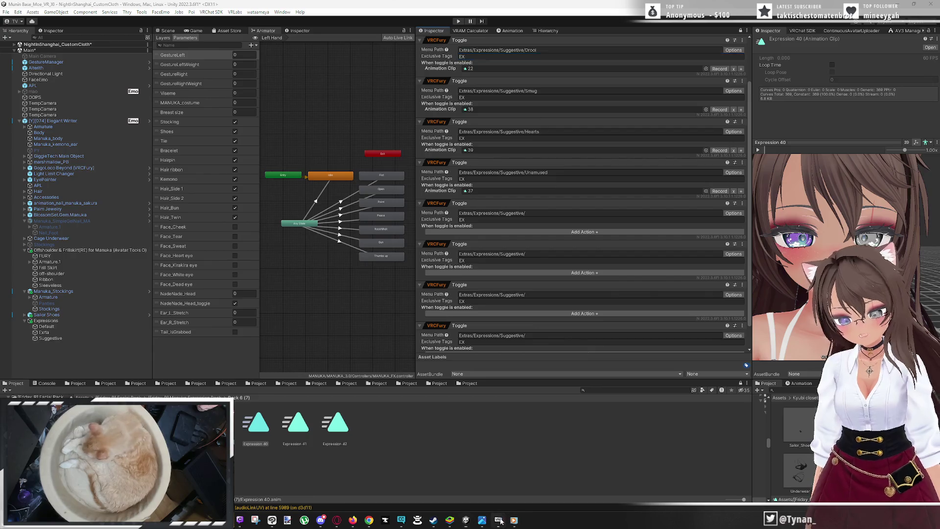
pyautogui.press('r')
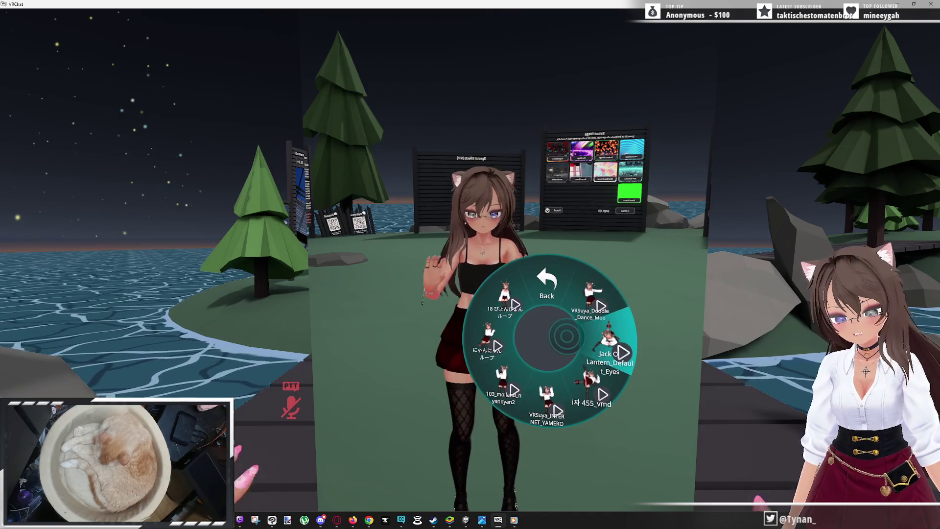
# Apply [007] Tactical Maid from the Launch Pad's Uploaded avatars list and close the menu
pyautogui.press('r')
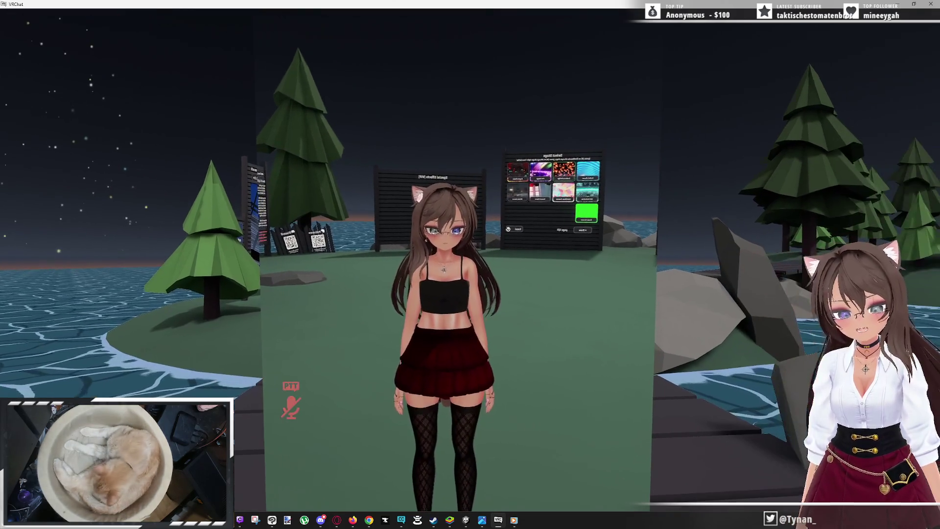
pyautogui.press('Escape')
pyautogui.click(532, 318)
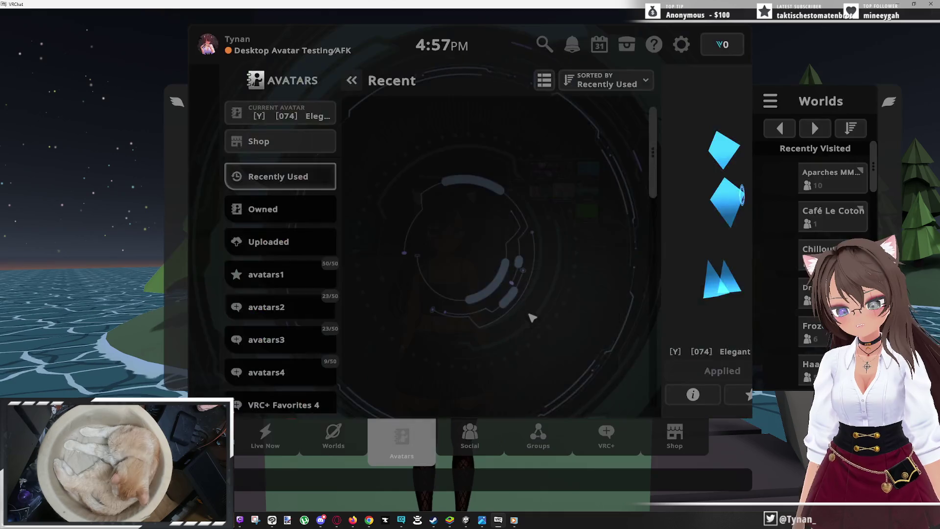
pyautogui.click(245, 242)
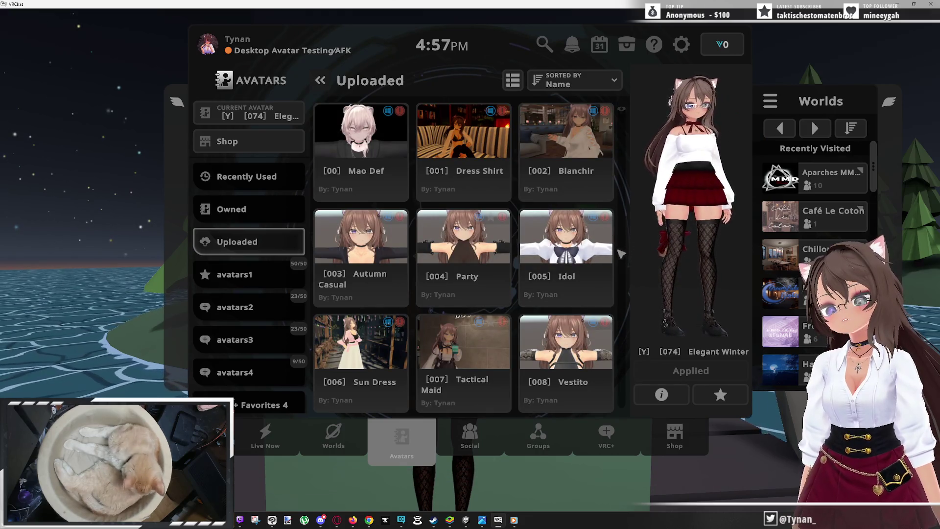
pyautogui.click(463, 345)
pyautogui.click(656, 371)
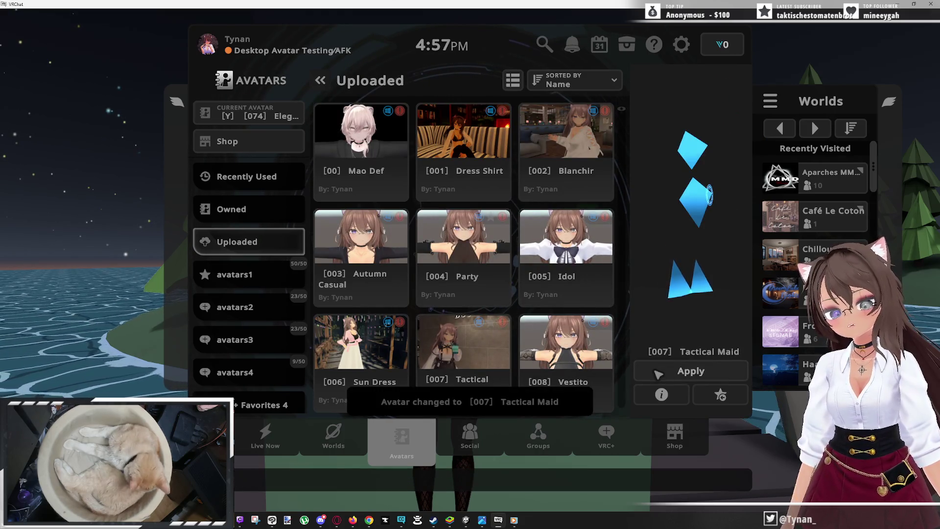
pyautogui.press('Escape')
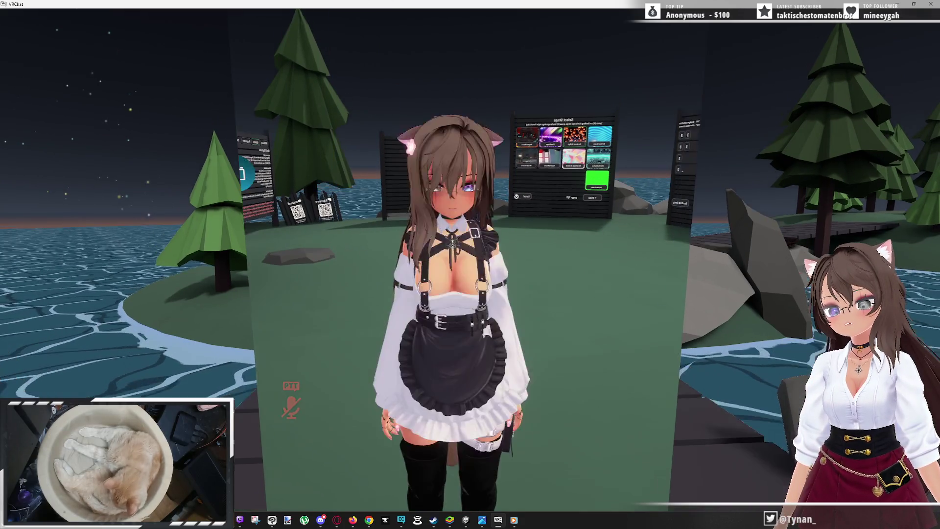
# Try the Rock n' Roll and Thumbs Up gestures on the maid avatar, then reset them
pyautogui.press('r')
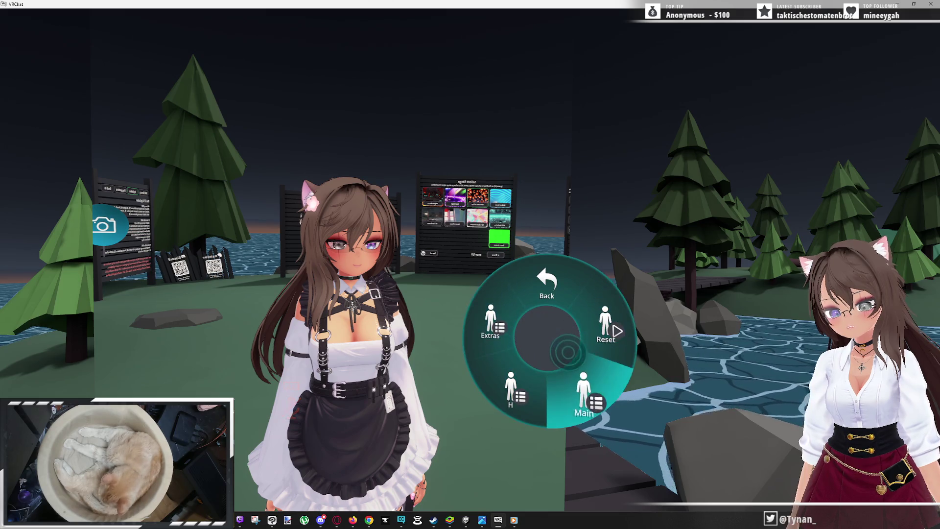
pyautogui.click(582, 394)
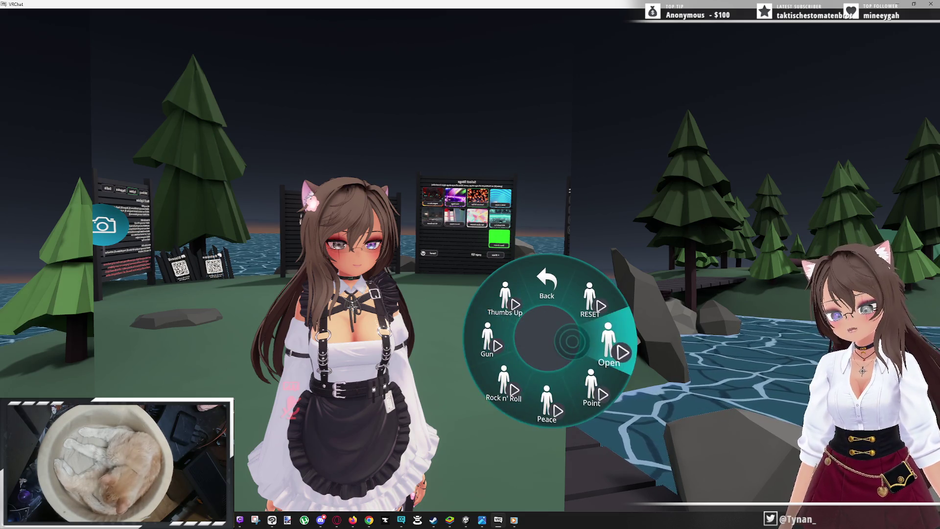
pyautogui.click(532, 358)
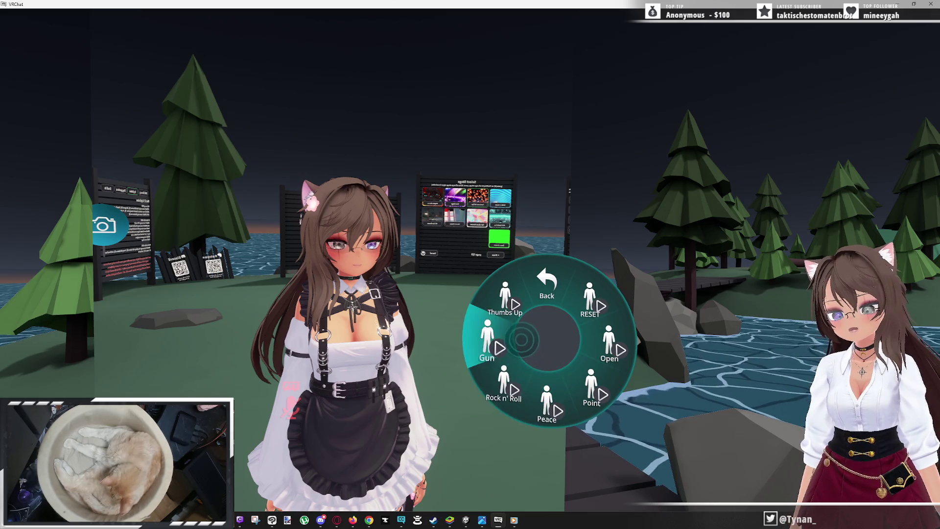
pyautogui.click(531, 323)
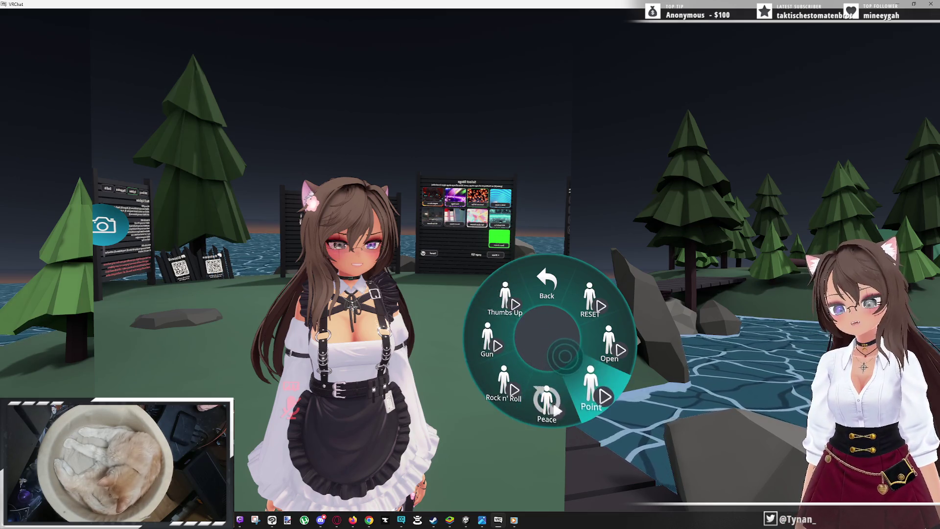
pyautogui.click(568, 314)
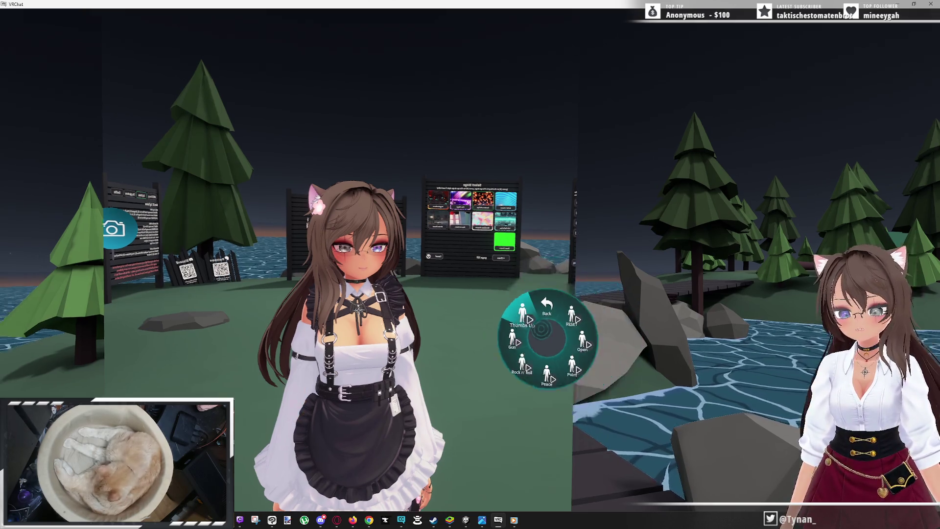
pyautogui.press('r')
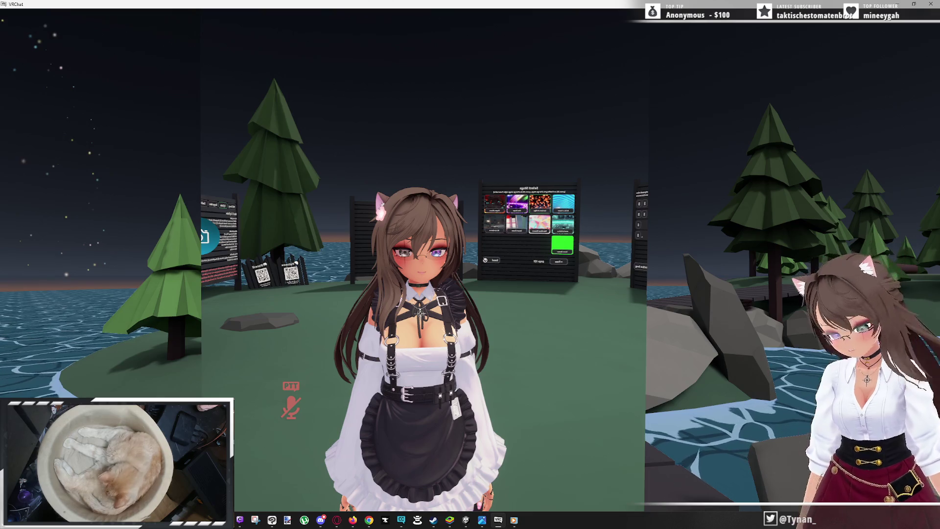
# Bring up the Launch Pad, then switch back to the Unity editor
pyautogui.press('super')
pyautogui.press('super')
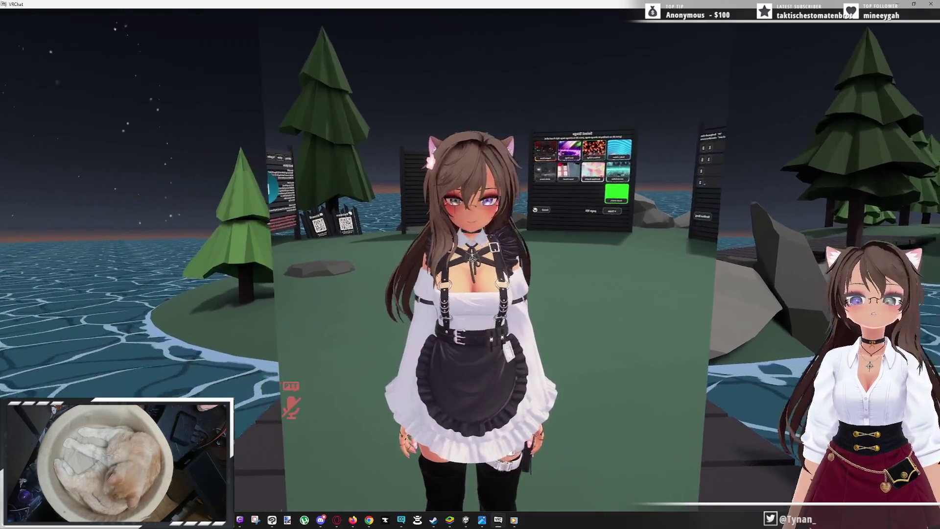
pyautogui.press('Escape')
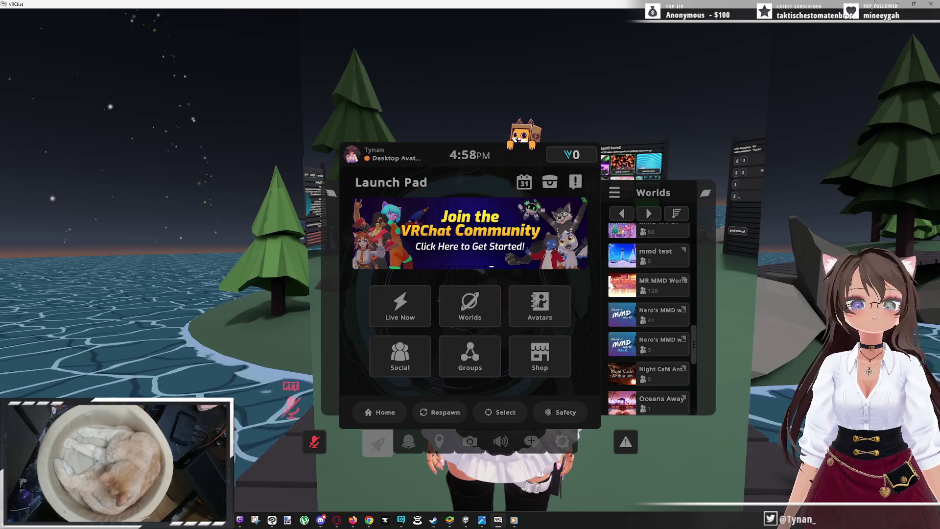
pyautogui.hotkey('alt', 'Tab')
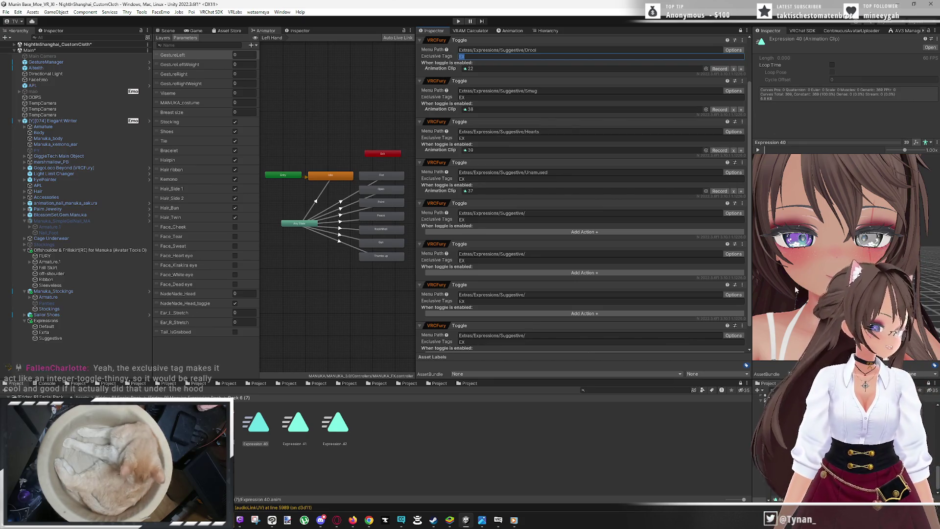
# Check the VRAM Calculator panel, then return to Expression 40's blendshape list
pyautogui.click(471, 30)
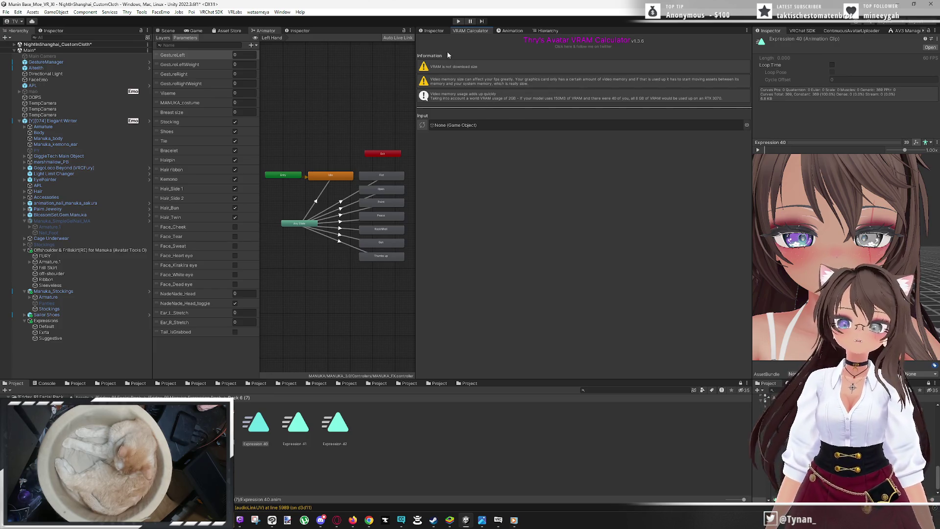
pyautogui.click(509, 31)
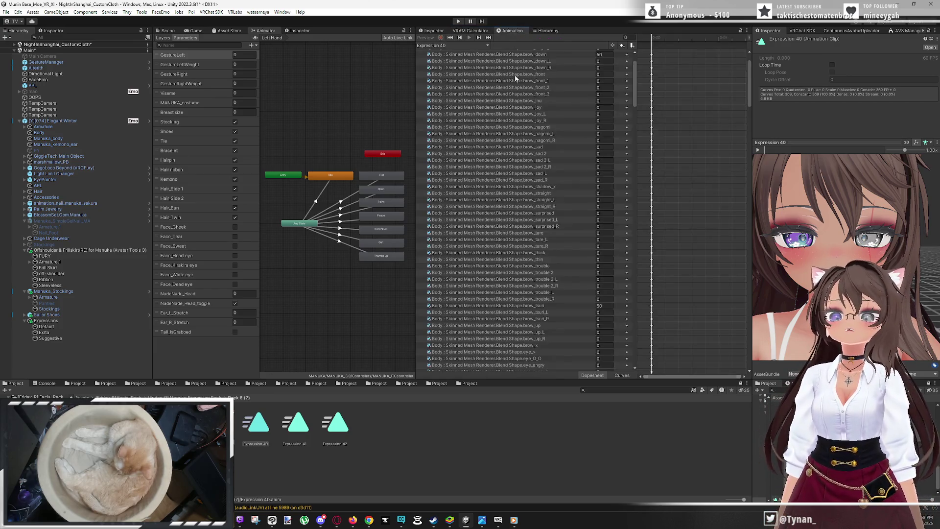
# Set the brow_x blendshape in the Expression 40 clip to 100
pyautogui.click(584, 258)
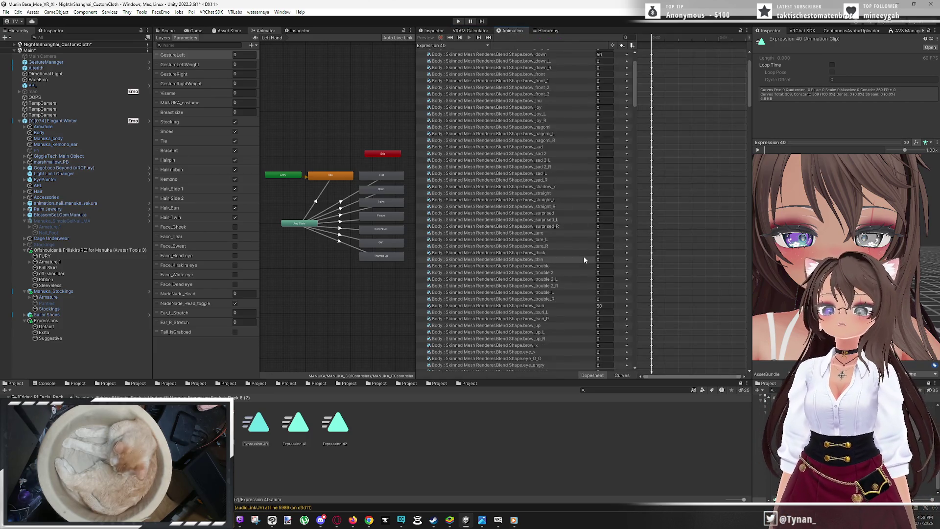
pyautogui.click(553, 346)
pyautogui.click(598, 347)
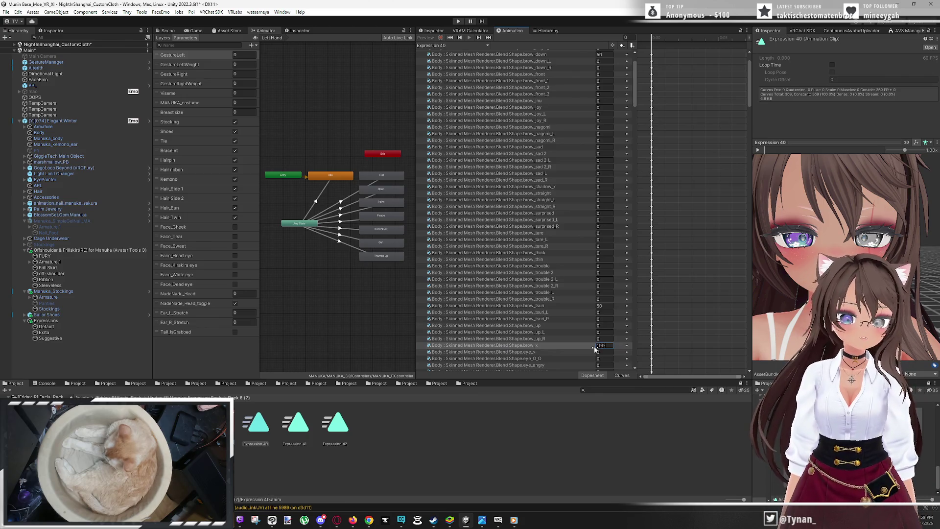
pyautogui.write('100')
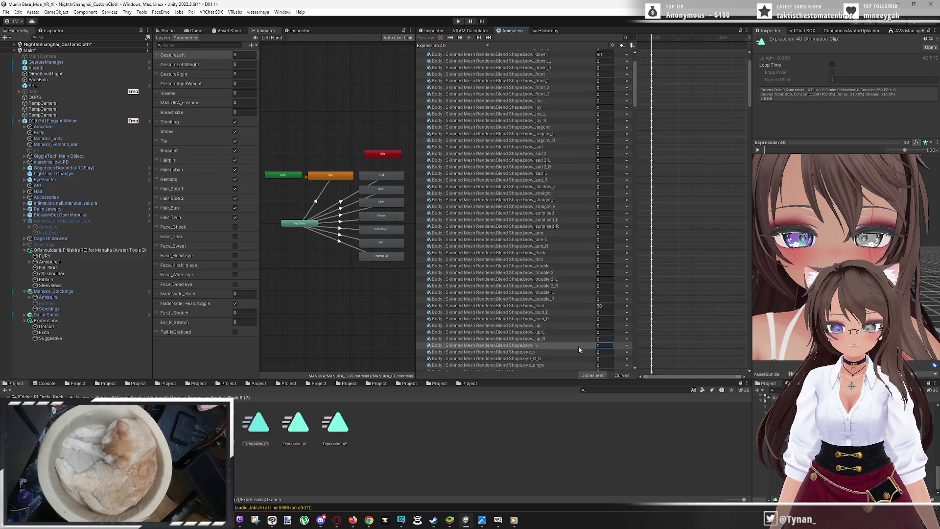
pyautogui.scroll(-4, 583, 328)
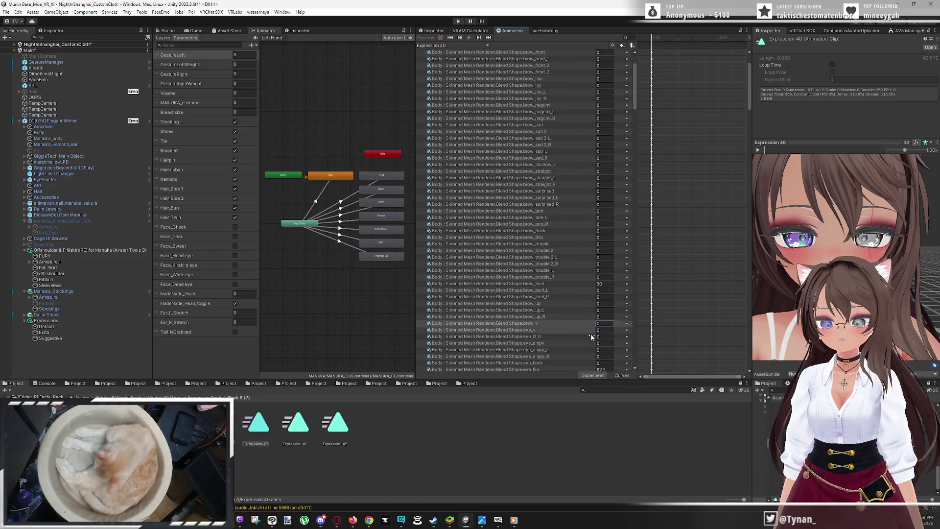
pyautogui.scroll(6, 591, 337)
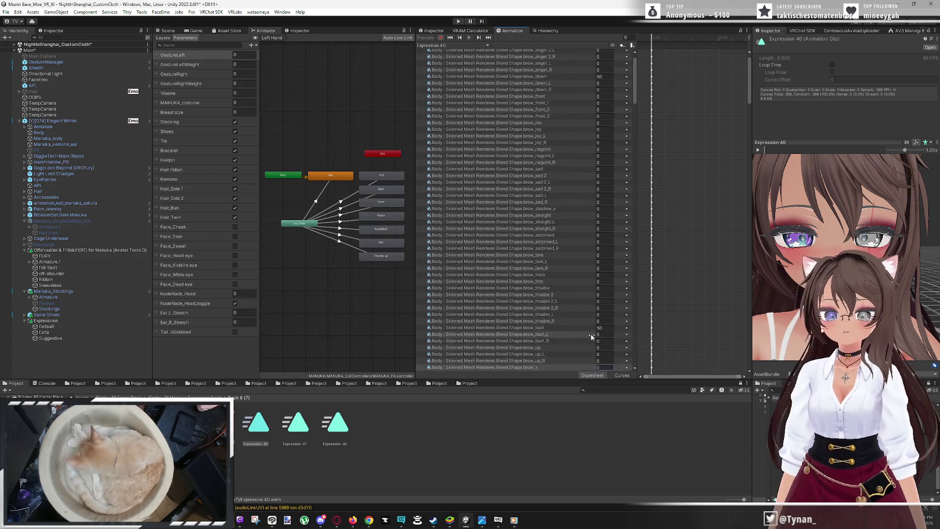
# Check the expression in the preview, widen the property name column, and switch to the Scene view
pyautogui.moveTo(837, 222)
pyautogui.mouseDown()
pyautogui.moveTo(816, 232)
pyautogui.moveTo(846, 220)
pyautogui.mouseUp()
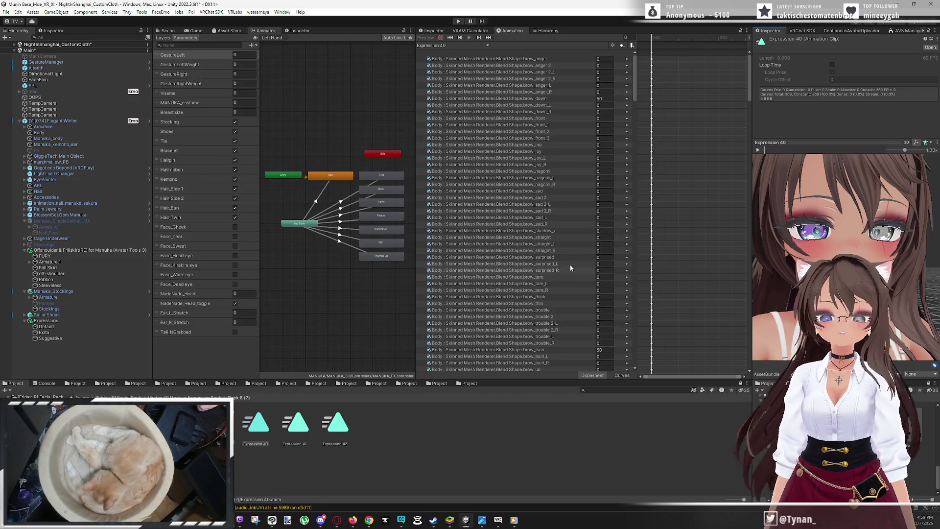
pyautogui.moveTo(842, 294); pyautogui.dragTo(816, 303)
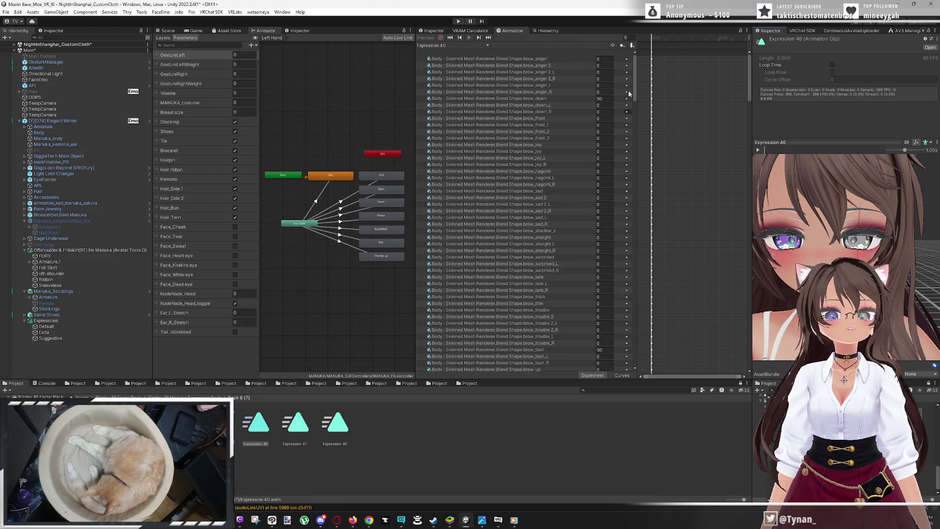
pyautogui.moveTo(635, 90)
pyautogui.mouseDown()
pyautogui.moveTo(640, 363)
pyautogui.moveTo(645, 70)
pyautogui.mouseUp()
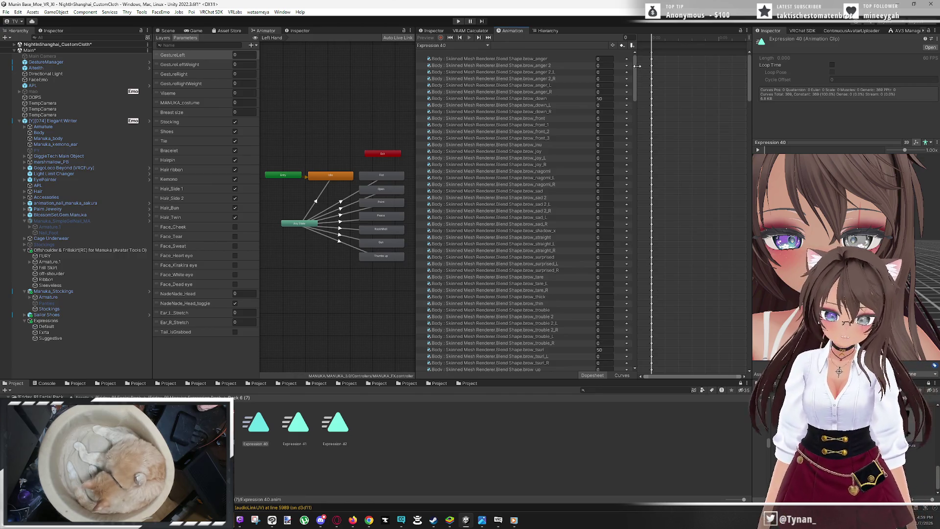
pyautogui.moveTo(638, 76); pyautogui.dragTo(666, 356)
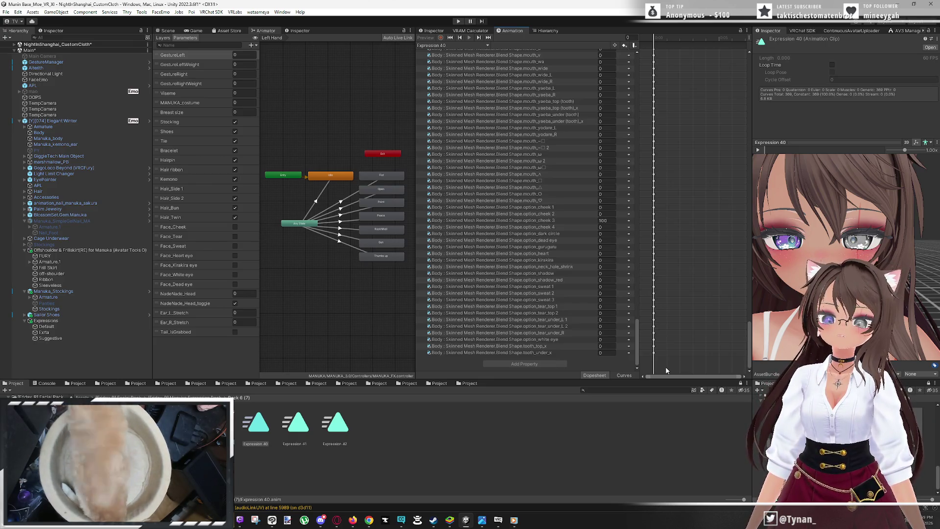
pyautogui.scroll(10, 656, 312)
pyautogui.moveTo(656, 312); pyautogui.dragTo(636, 76)
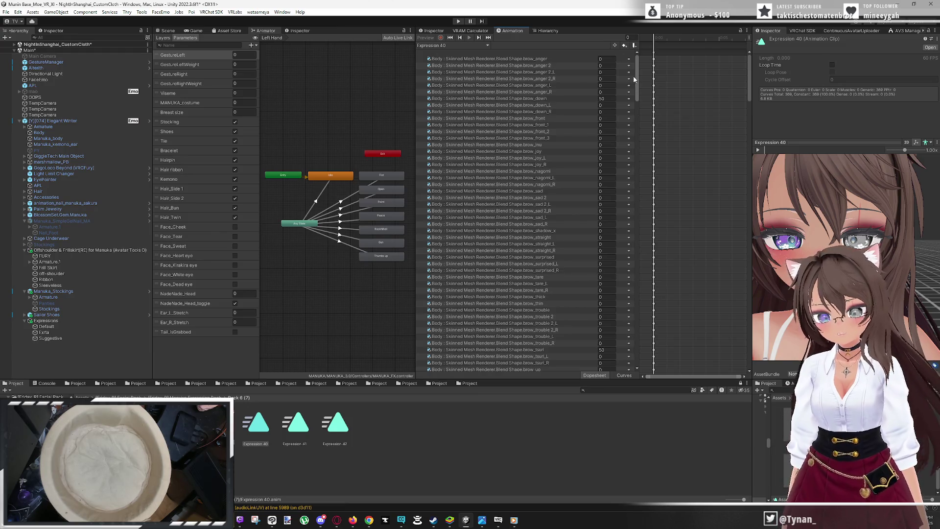
pyautogui.click(166, 30)
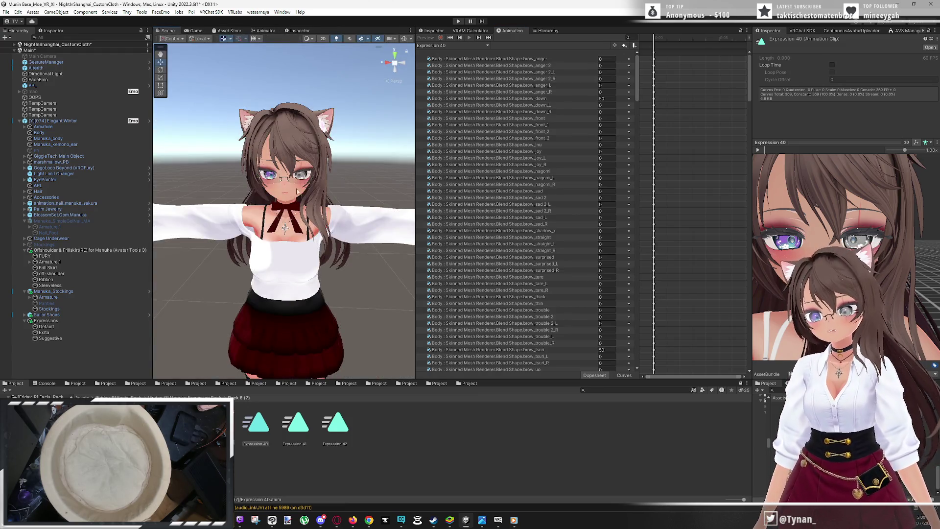
# Zoom the Scene view onto the face and show the Body mesh's blendshapes in the Inspector
pyautogui.scroll(5, 297, 190)
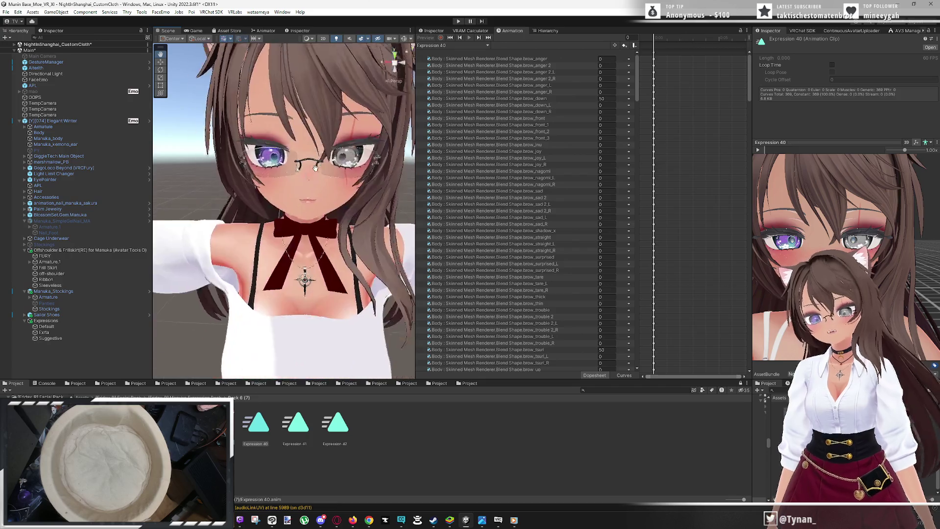
pyautogui.scroll(3, 316, 168)
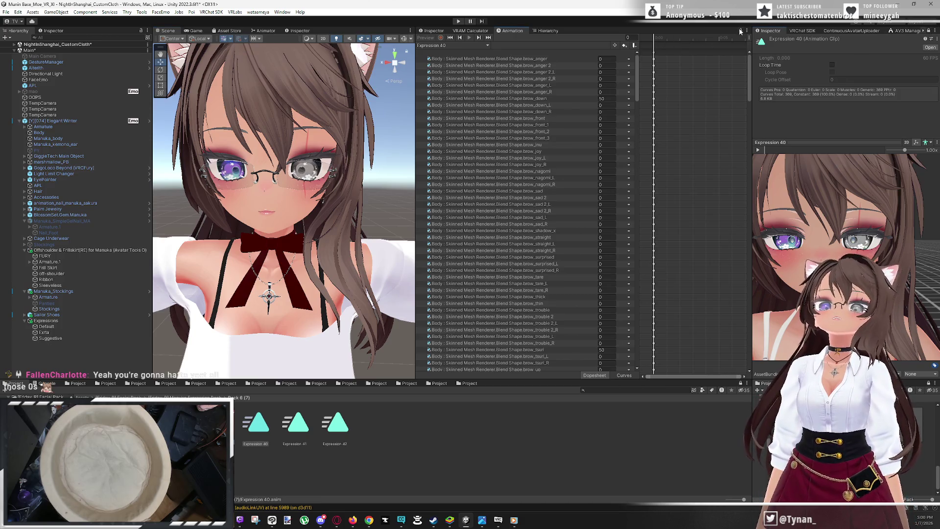
pyautogui.click(74, 132)
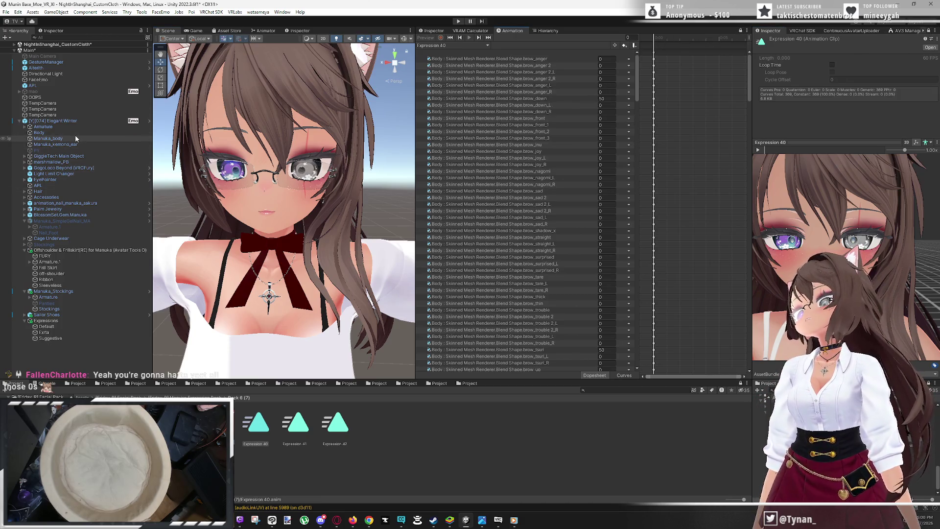
pyautogui.click(75, 138)
pyautogui.click(55, 32)
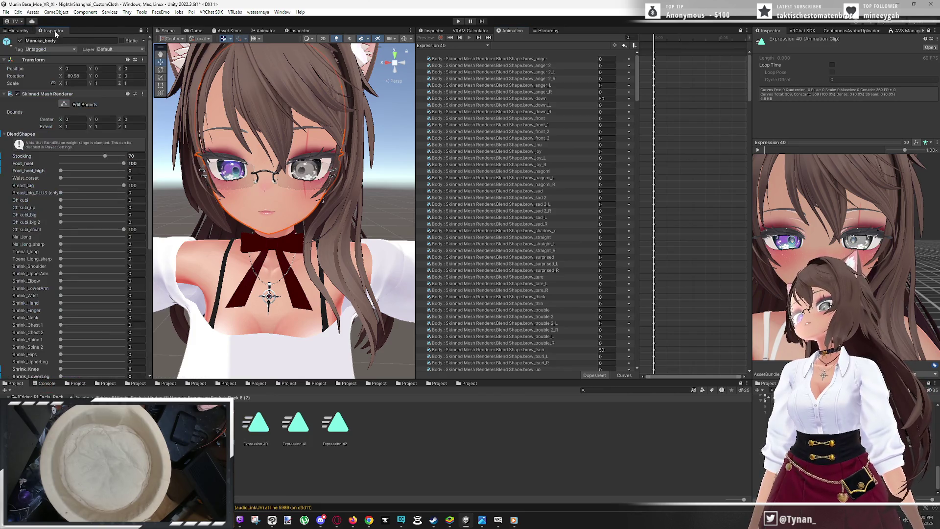
pyautogui.moveTo(149, 117)
pyautogui.mouseDown()
pyautogui.moveTo(149, 173)
pyautogui.moveTo(155, 98)
pyautogui.mouseUp()
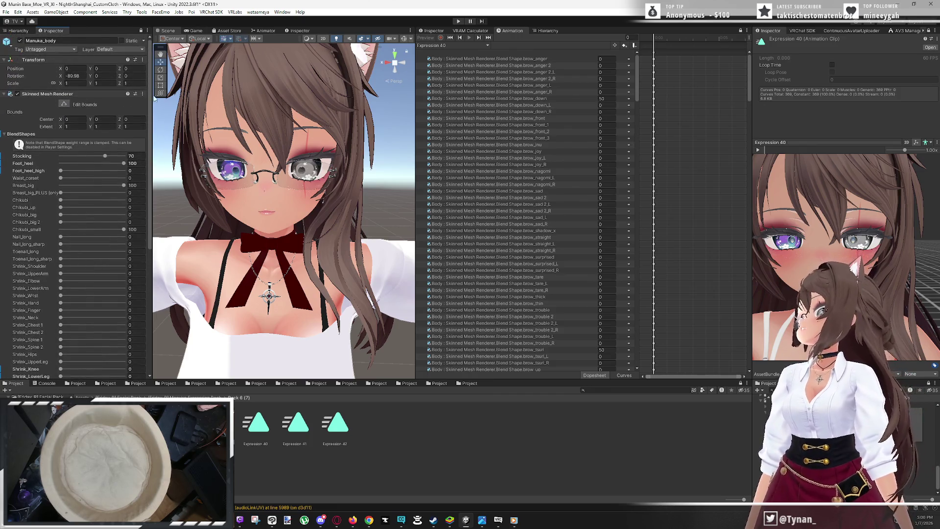
pyautogui.click(163, 114)
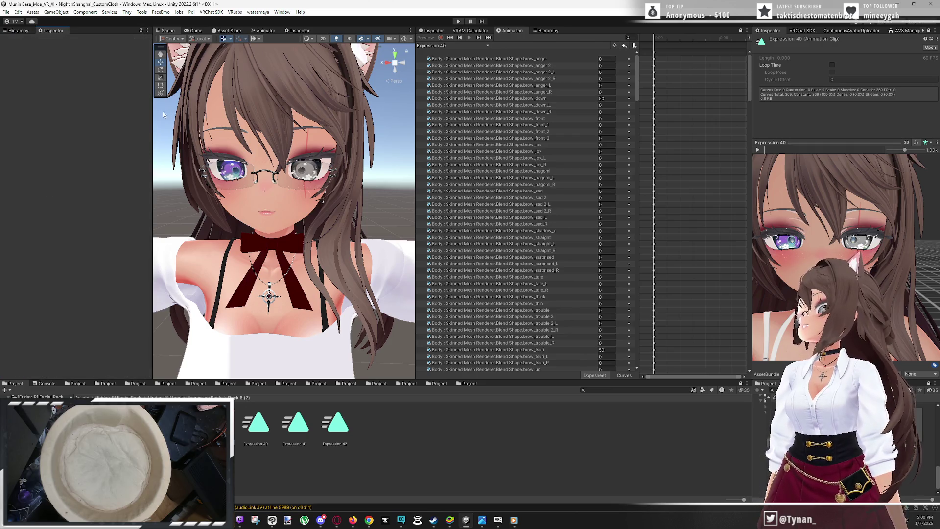
pyautogui.click(19, 32)
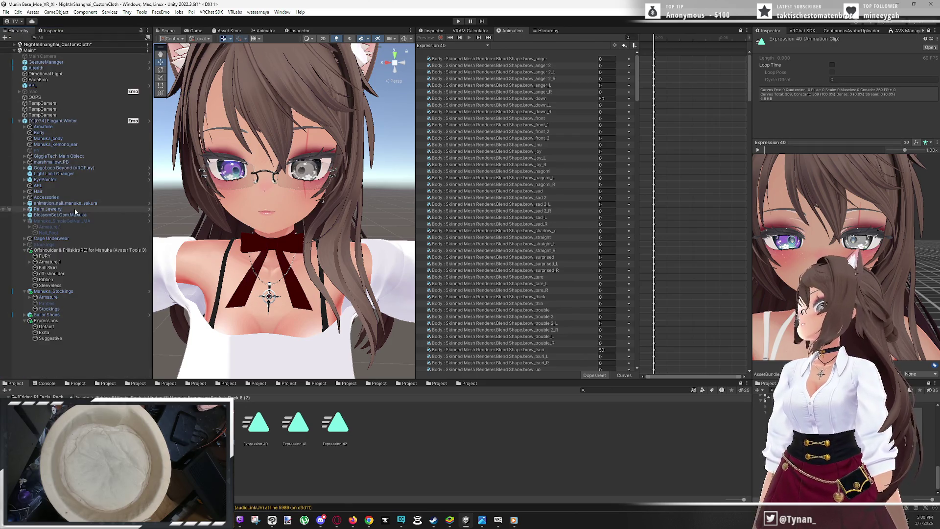
pyautogui.click(69, 132)
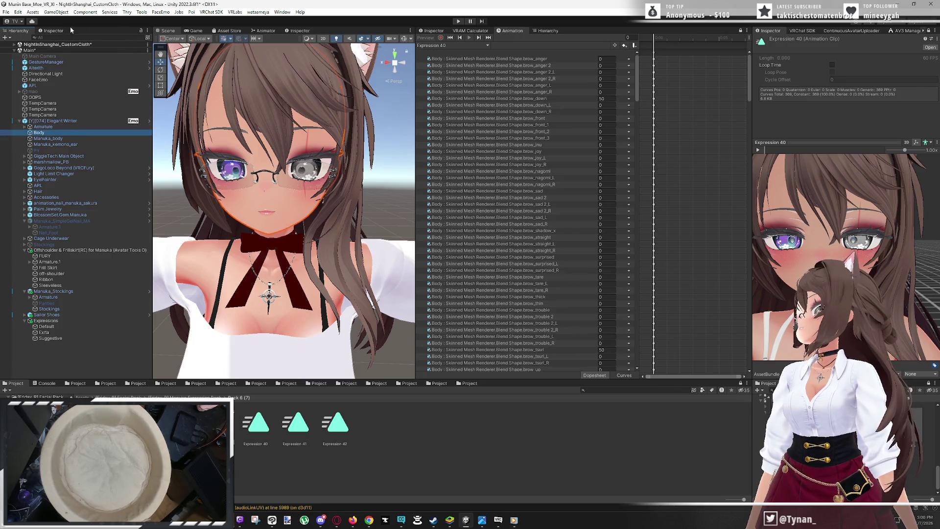
pyautogui.click(53, 31)
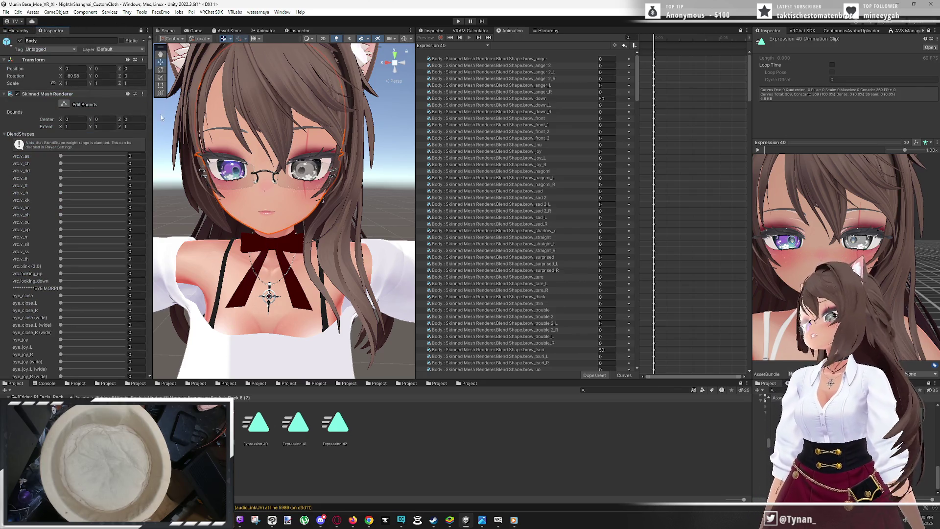
# Review the Body's eye blendshape values and show them in the second, locked Inspector
pyautogui.moveTo(150, 64); pyautogui.dragTo(155, 95)
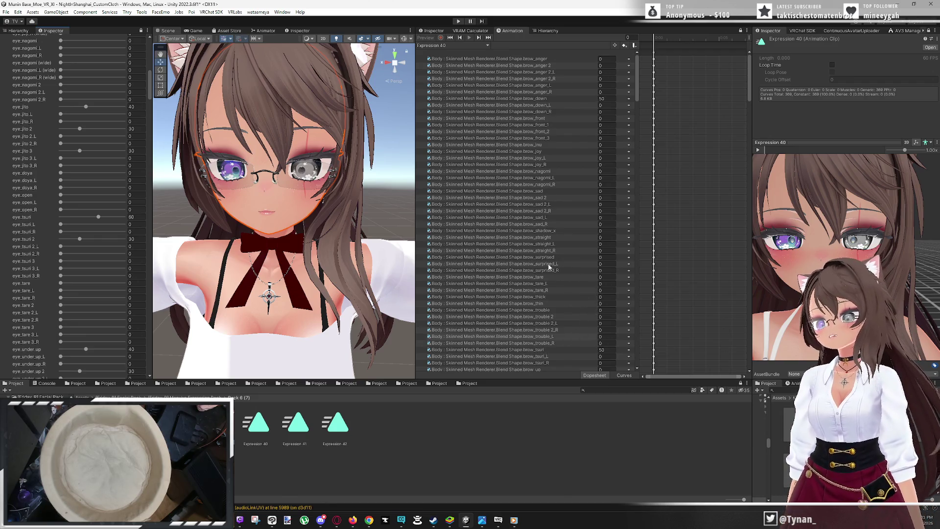
pyautogui.scroll(10, 133, 184)
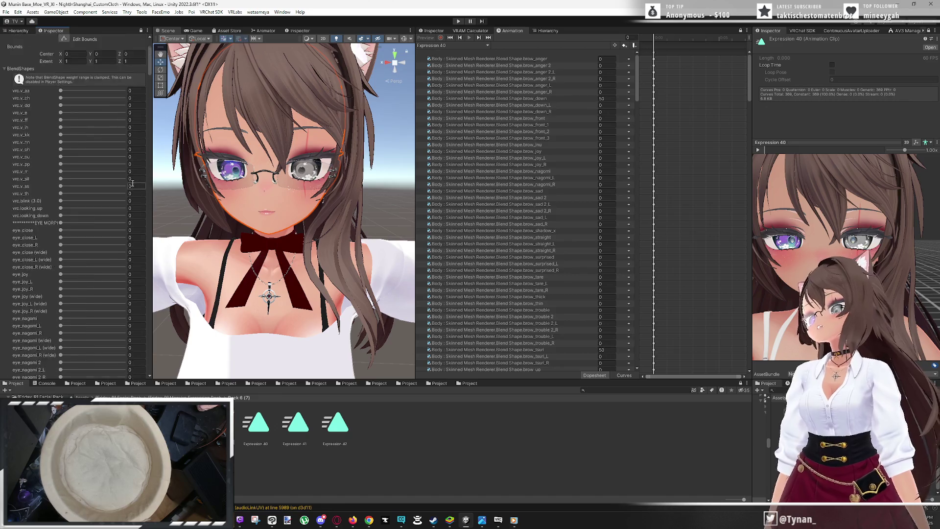
pyautogui.scroll(3, 132, 184)
pyautogui.moveTo(150, 72); pyautogui.dragTo(155, 96)
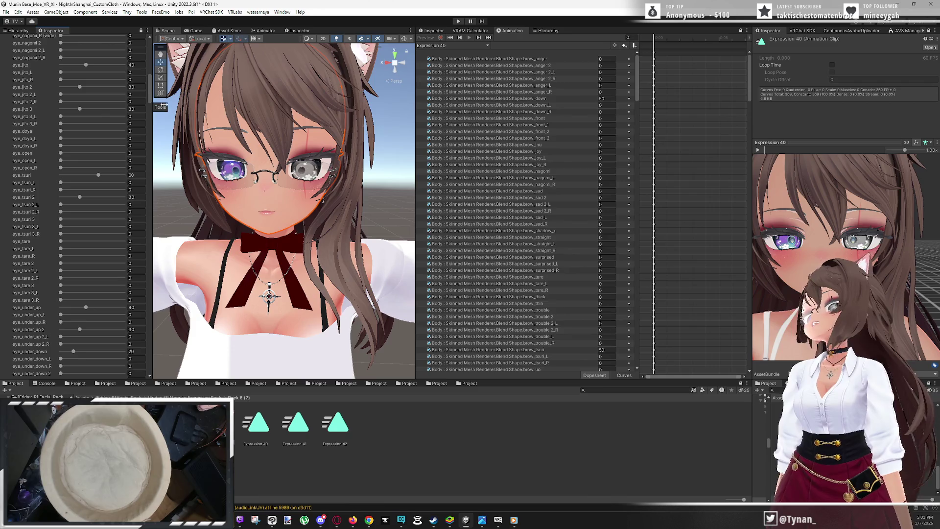
pyautogui.moveTo(637, 84)
pyautogui.mouseDown()
pyautogui.moveTo(638, 96)
pyautogui.moveTo(638, 79)
pyautogui.mouseUp()
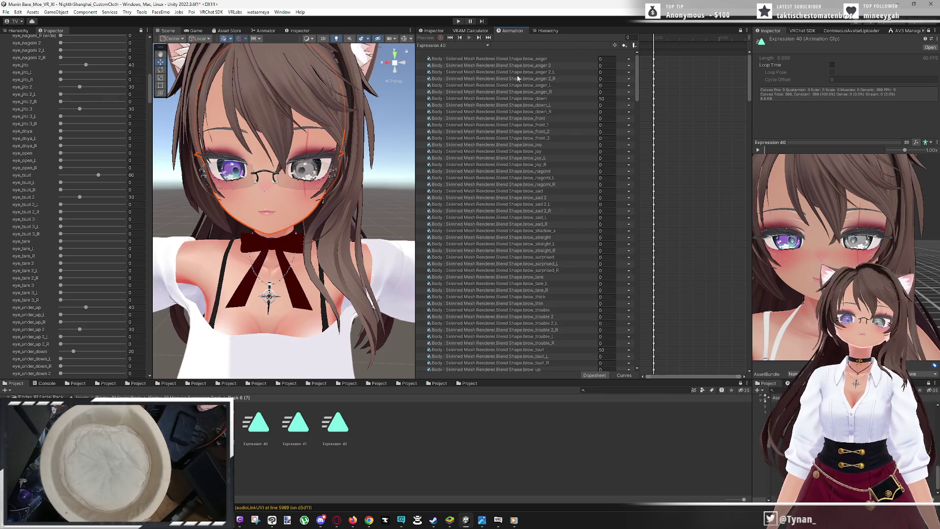
pyautogui.click(929, 31)
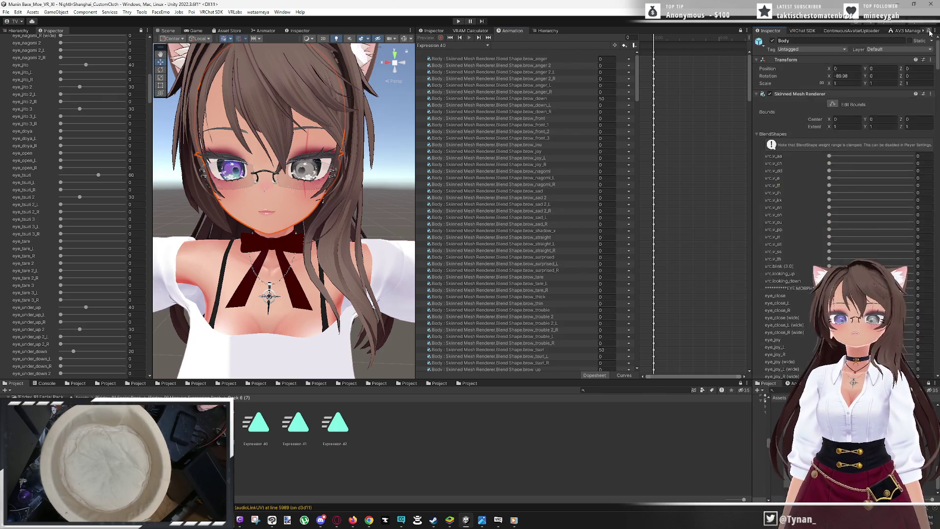
# Compare the Body's eye sliders against the clip and select Expression 40's eye_jito key
pyautogui.scroll(-5, 856, 108)
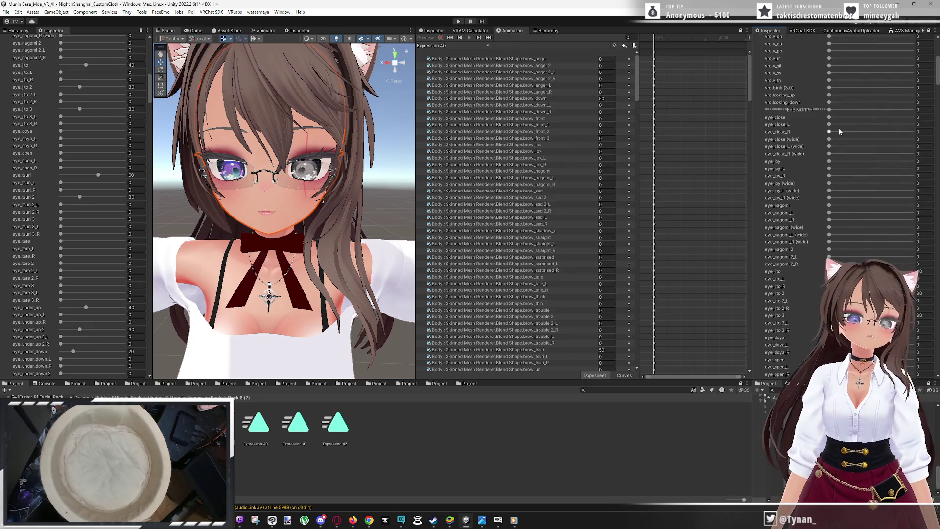
pyautogui.scroll(3, 882, 98)
pyautogui.moveTo(938, 63); pyautogui.dragTo(936, 88)
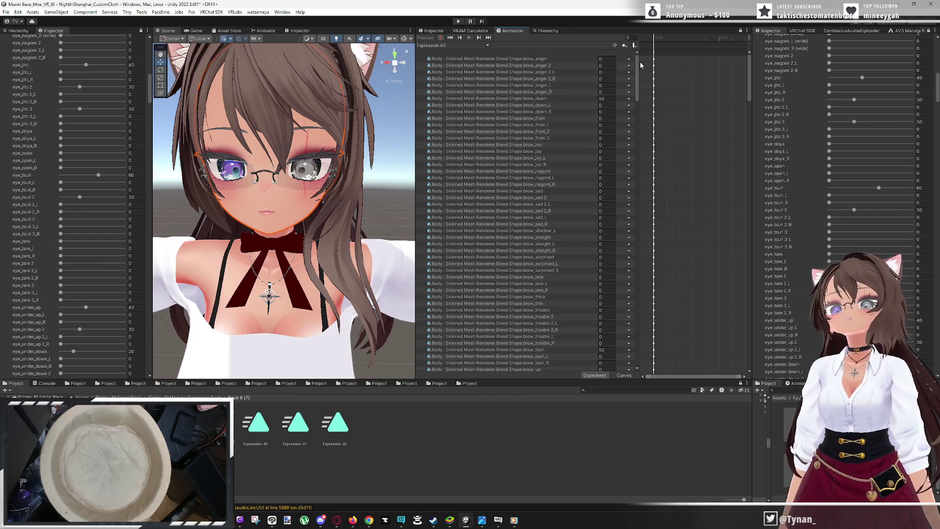
pyautogui.moveTo(637, 64); pyautogui.dragTo(638, 108)
pyautogui.click(554, 290)
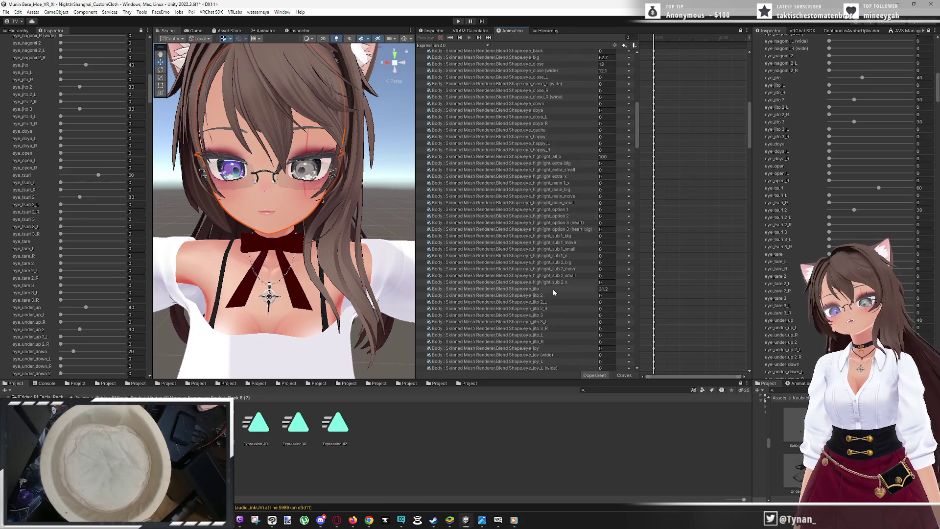
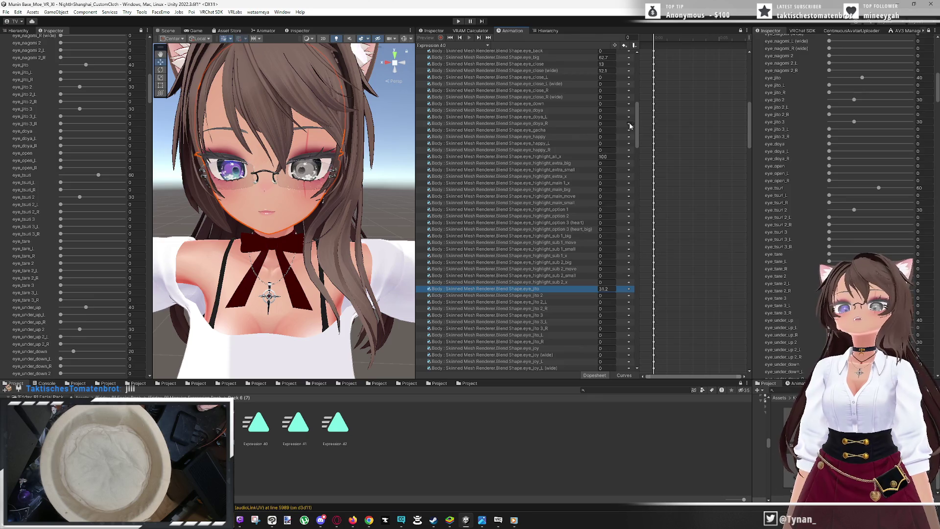
# Show the Expression 40 clip's preview with the avatar's head in view
pyautogui.moveTo(637, 126)
pyautogui.mouseDown()
pyautogui.moveTo(630, 66)
pyautogui.moveTo(635, 98)
pyautogui.mouseUp()
pyautogui.click(485, 311)
pyautogui.scroll(-1, 485, 294)
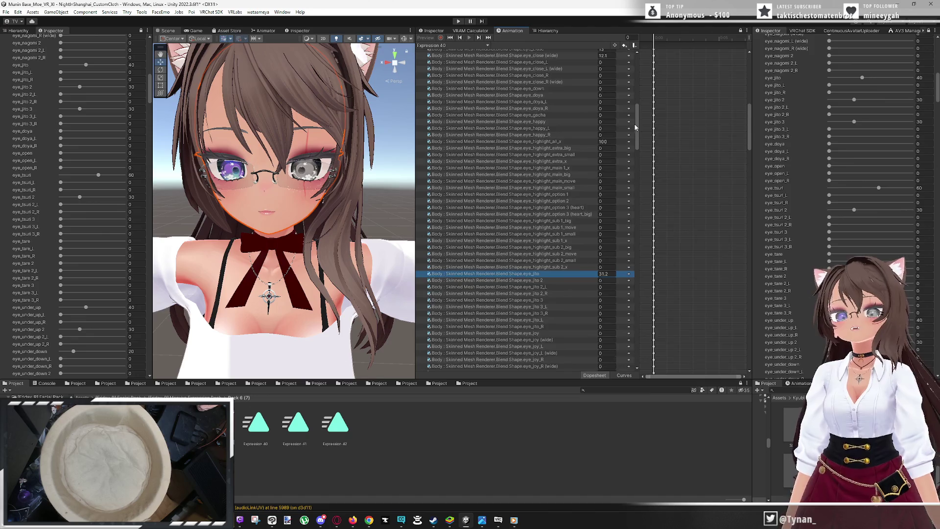
pyautogui.click(255, 424)
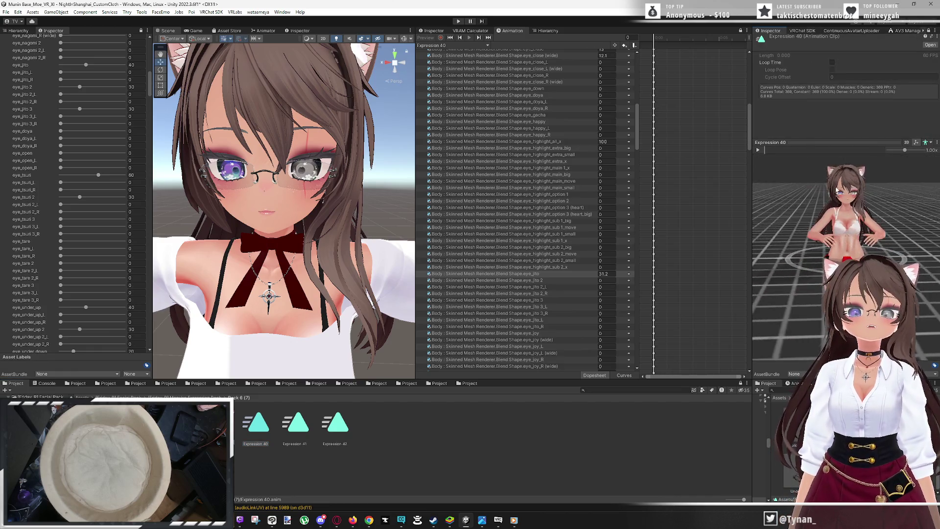
pyautogui.scroll(5, 848, 179)
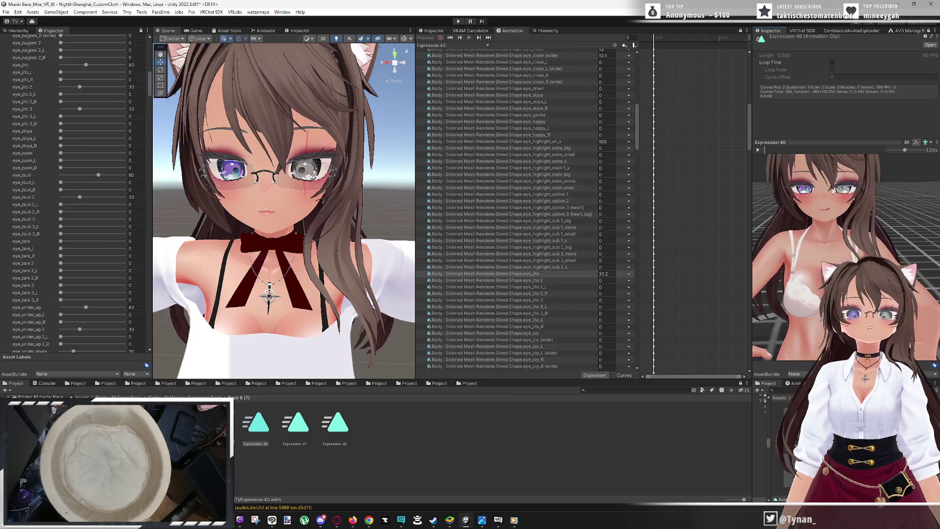
pyautogui.moveTo(848, 180); pyautogui.dragTo(842, 214)
pyautogui.scroll(2, 842, 214)
pyautogui.scroll(2, 842, 213)
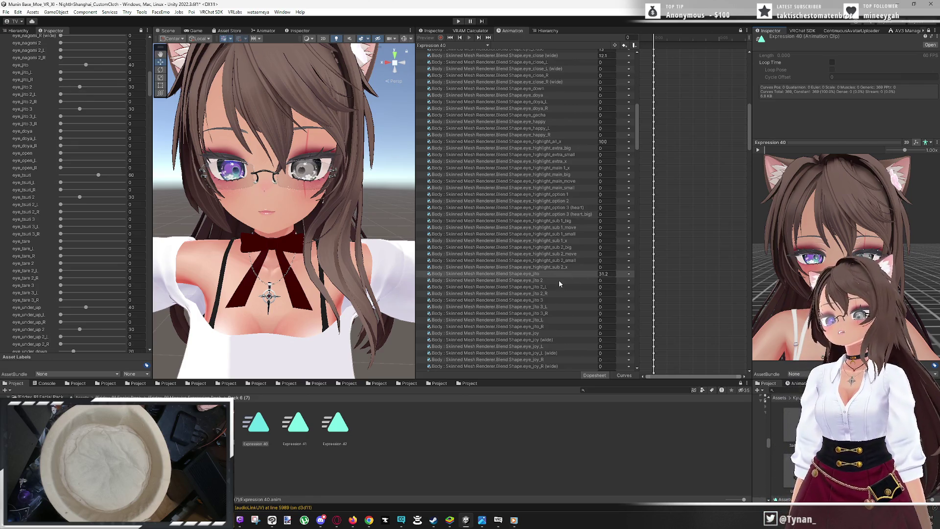
# Remove the eye_jito 2 and eye_jito 3 properties via Remove Property
pyautogui.rightClick(628, 281)
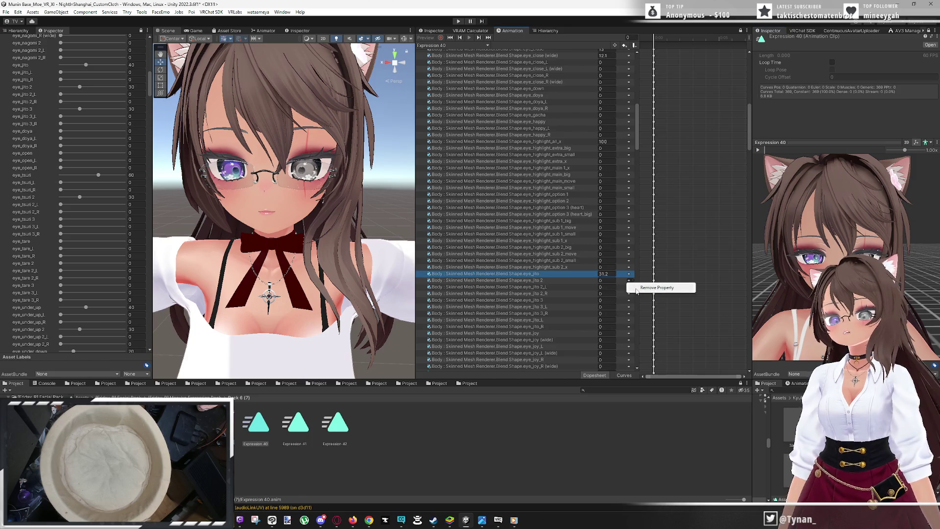
pyautogui.click(639, 289)
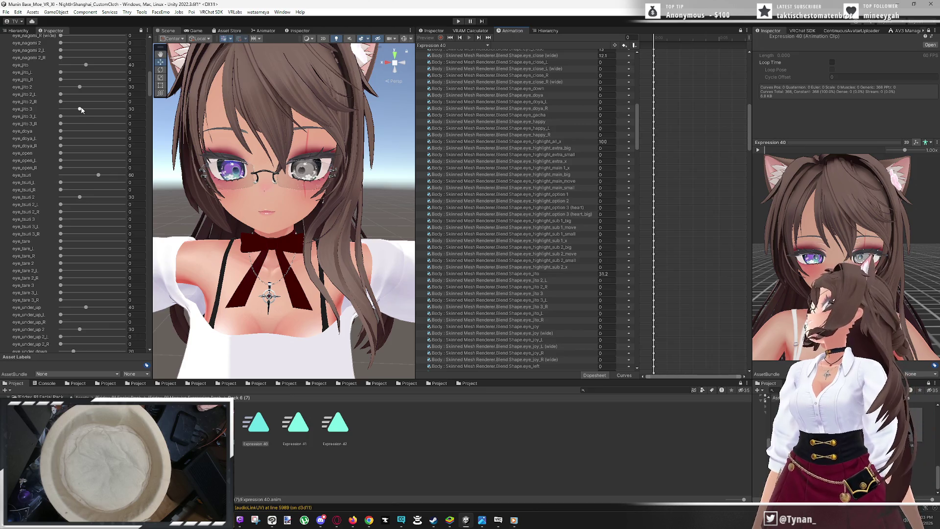
pyautogui.click(589, 293)
pyautogui.click(629, 293)
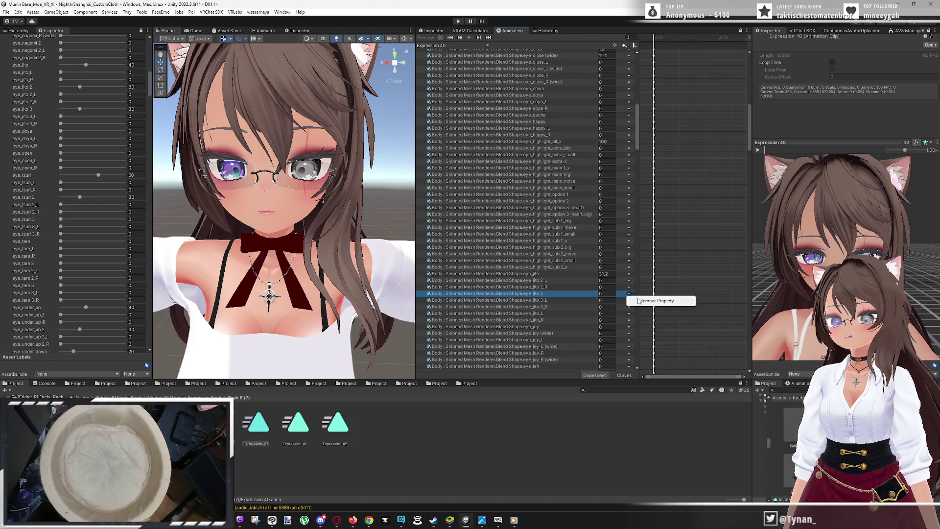
pyautogui.click(639, 301)
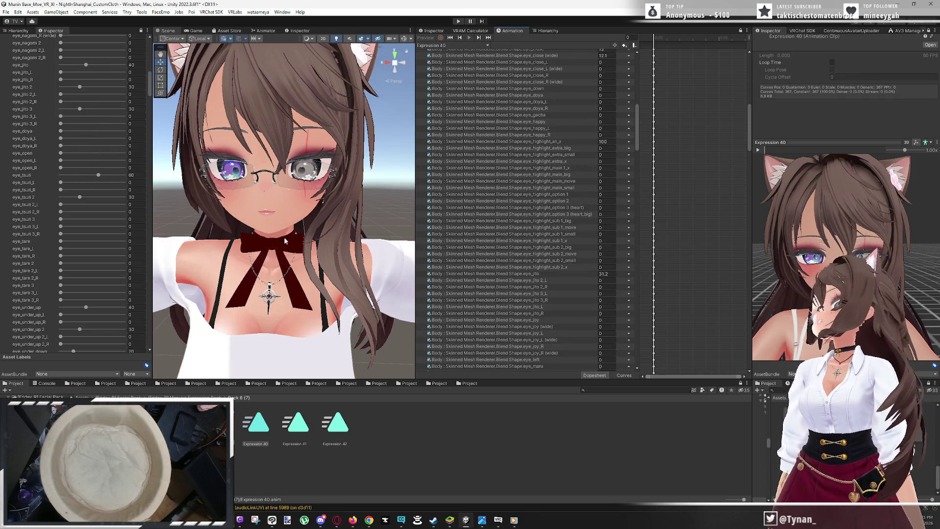
# Remove the eye_tsuri and eye_tsuri 2 properties from the clip
pyautogui.scroll(-5, 541, 316)
pyautogui.scroll(-4, 544, 327)
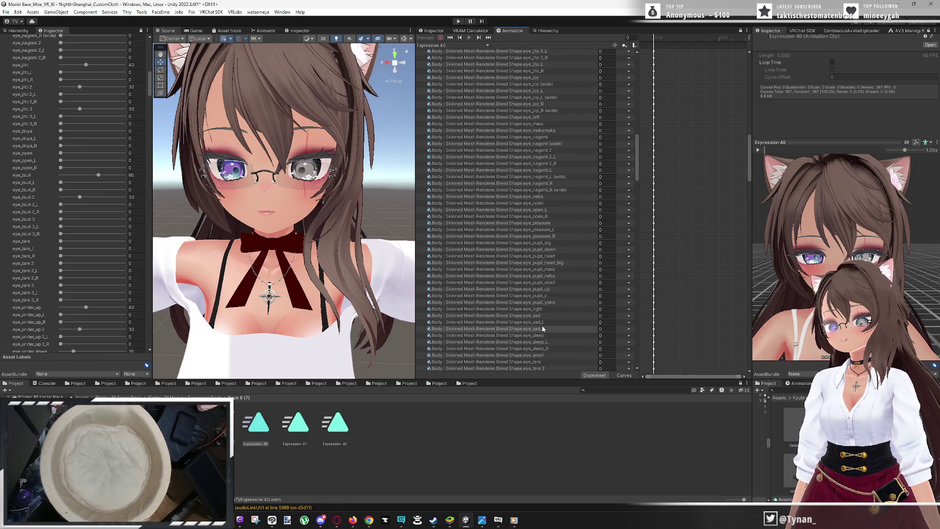
pyautogui.scroll(-3, 544, 326)
pyautogui.click(549, 355)
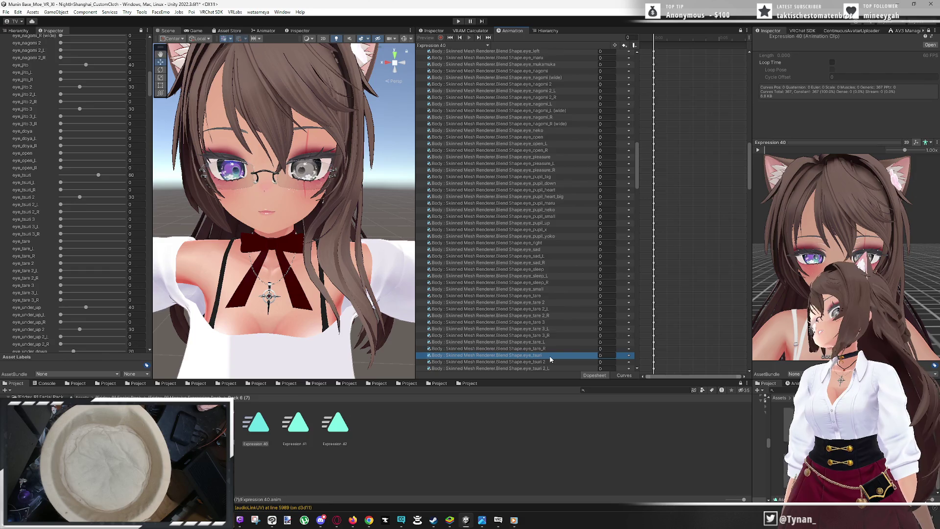
pyautogui.click(631, 357)
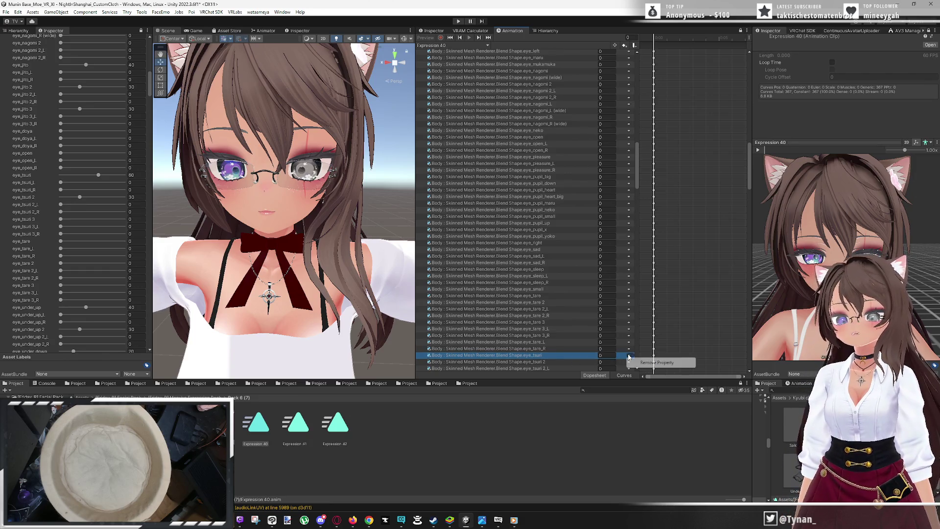
pyautogui.click(646, 363)
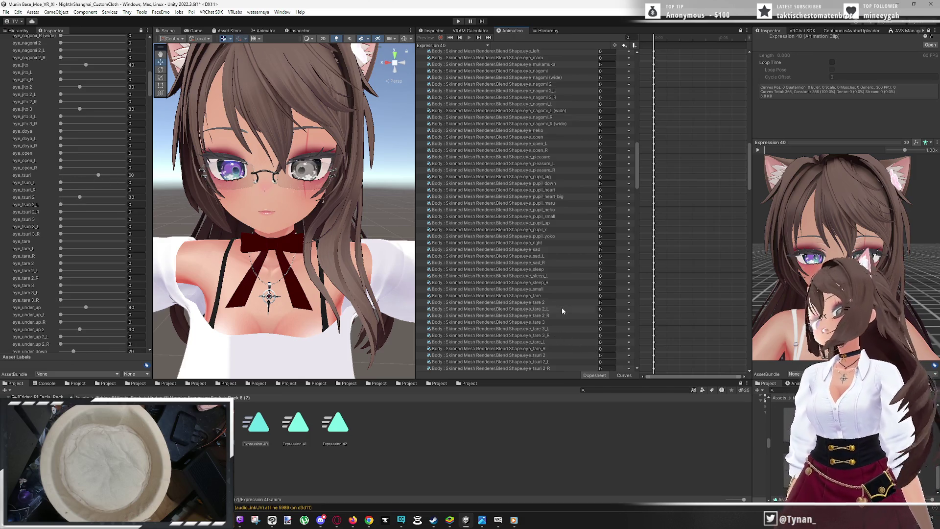
pyautogui.click(574, 355)
pyautogui.click(630, 360)
pyautogui.click(647, 364)
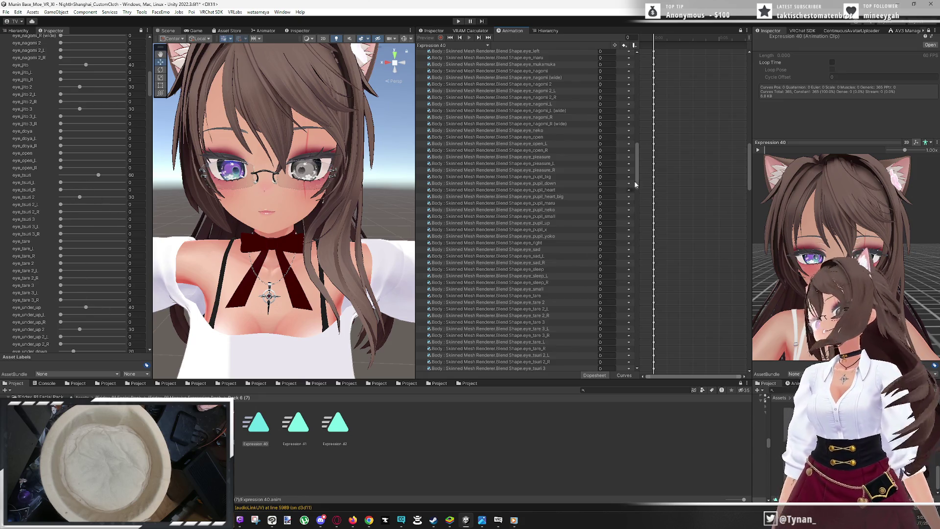
# Remove the eye_under_up and eye_under_up 2 properties from the clip
pyautogui.moveTo(637, 170); pyautogui.dragTo(642, 194)
pyautogui.click(563, 303)
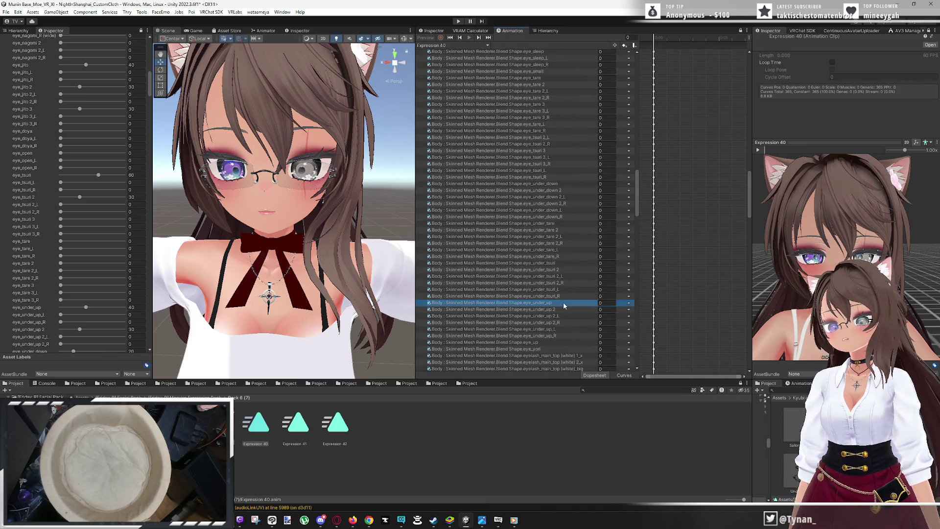
pyautogui.click(630, 304)
pyautogui.click(637, 311)
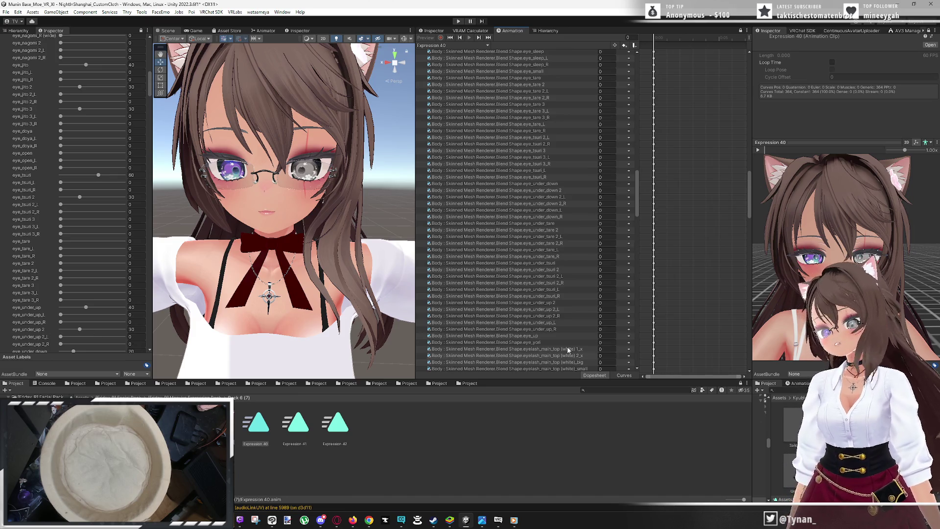
pyautogui.scroll(-1, 581, 341)
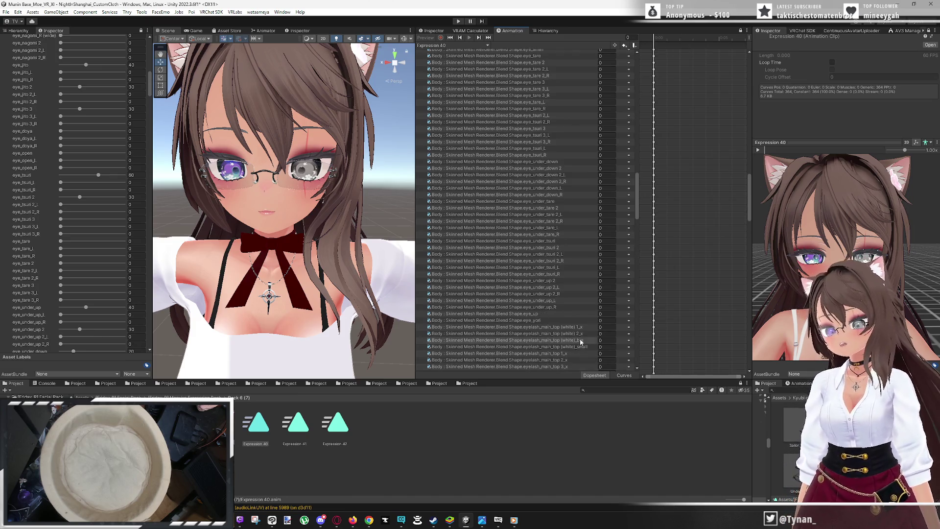
pyautogui.click(560, 167)
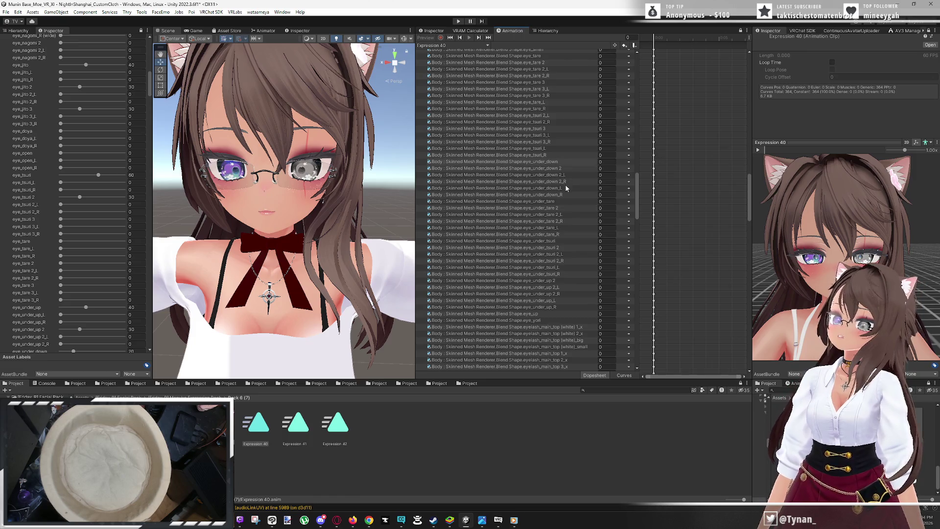
pyautogui.click(572, 281)
pyautogui.click(629, 281)
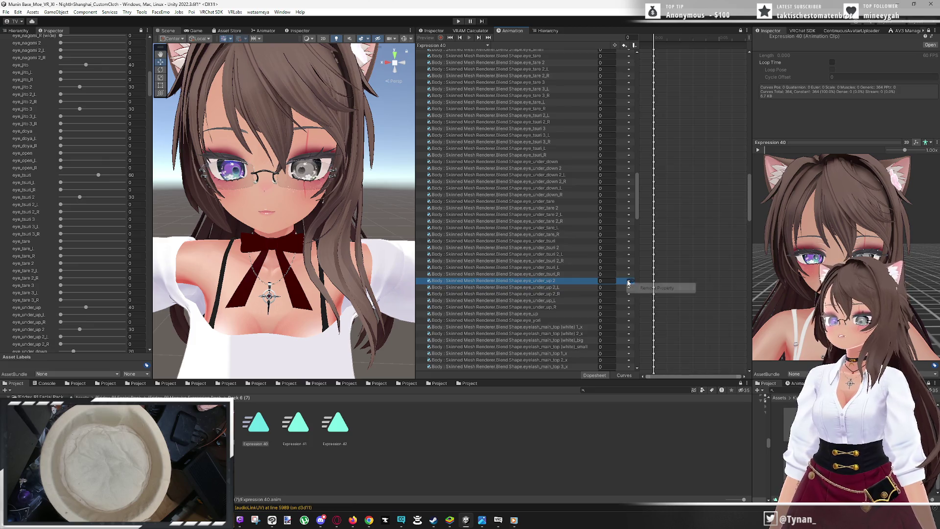
pyautogui.click(643, 288)
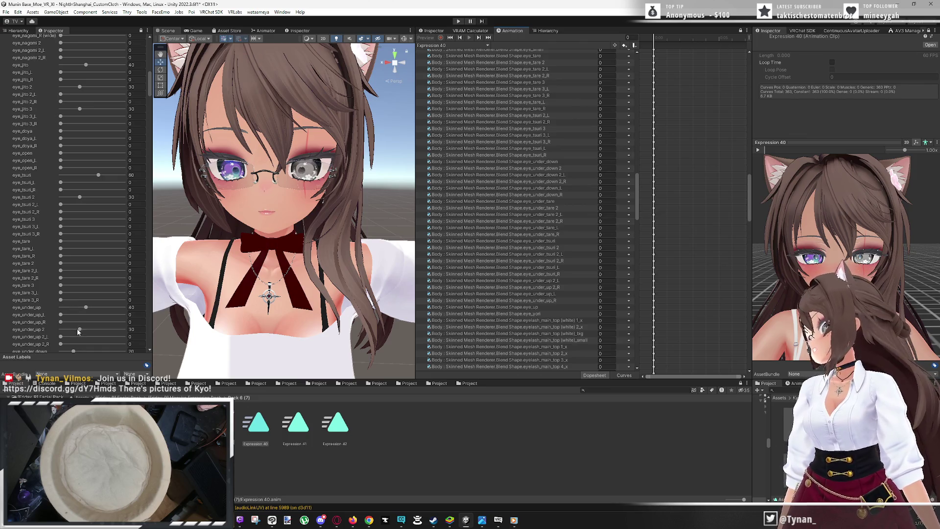
pyautogui.scroll(-1, 88, 337)
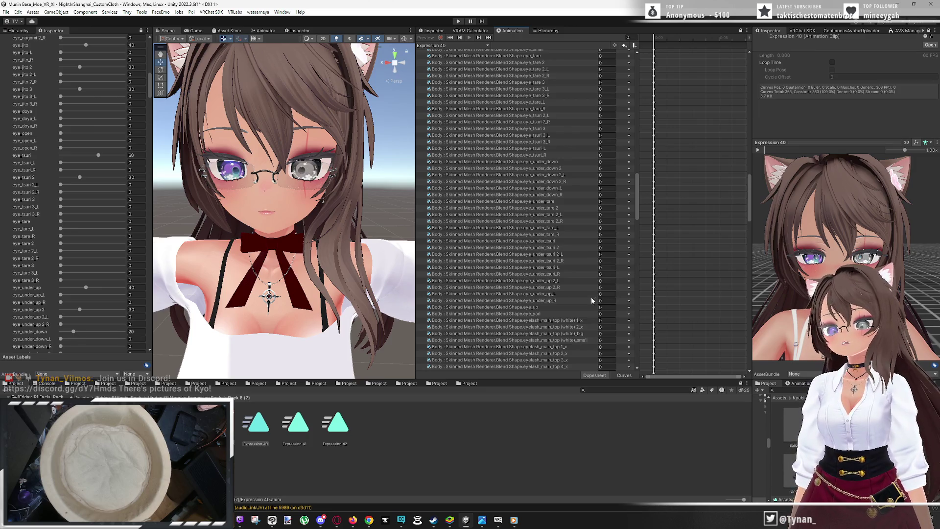
pyautogui.click(563, 157)
pyautogui.click(563, 160)
pyautogui.click(630, 163)
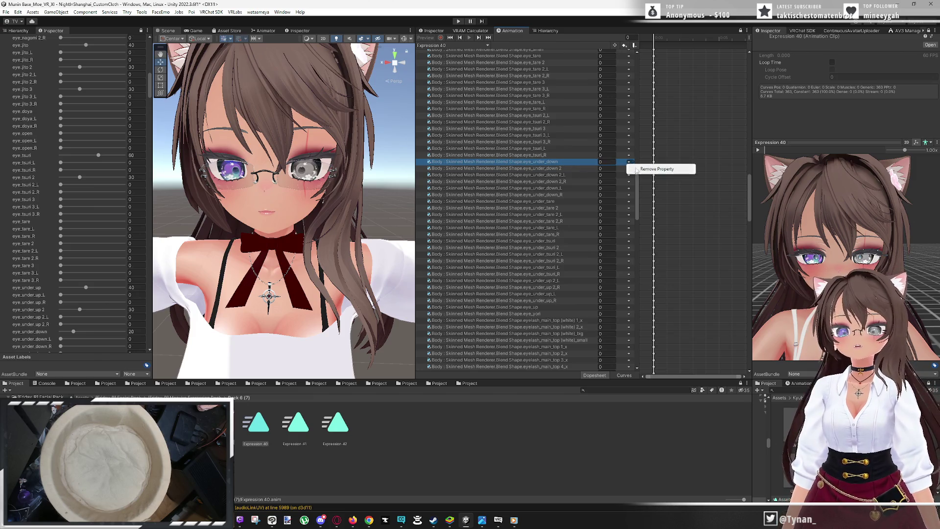
pyautogui.click(632, 169)
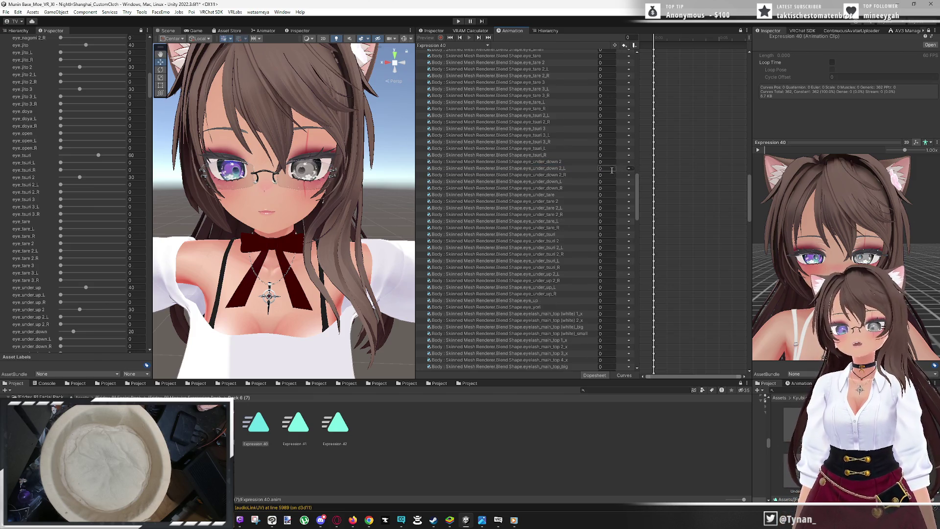
pyautogui.moveTo(808, 205); pyautogui.dragTo(823, 245)
pyautogui.scroll(5, 823, 245)
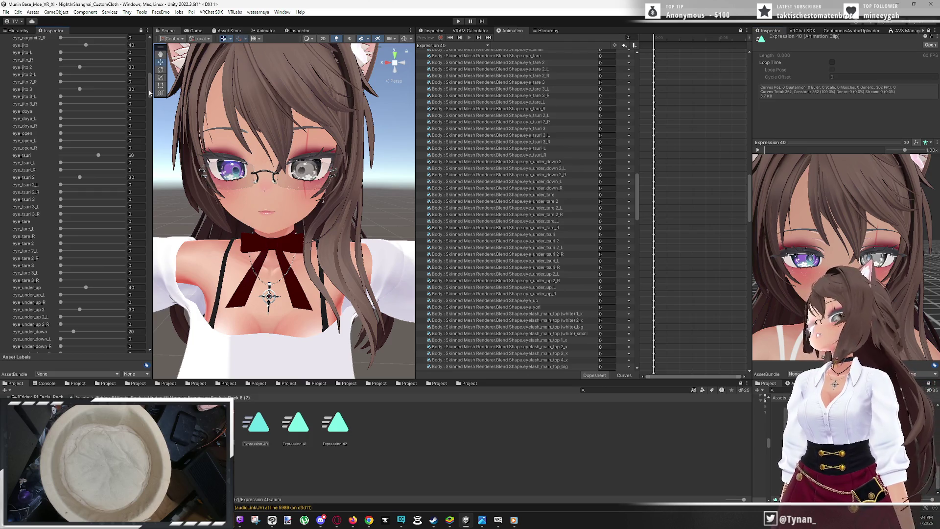
pyautogui.scroll(-2, 149, 93)
pyautogui.scroll(-2, 154, 97)
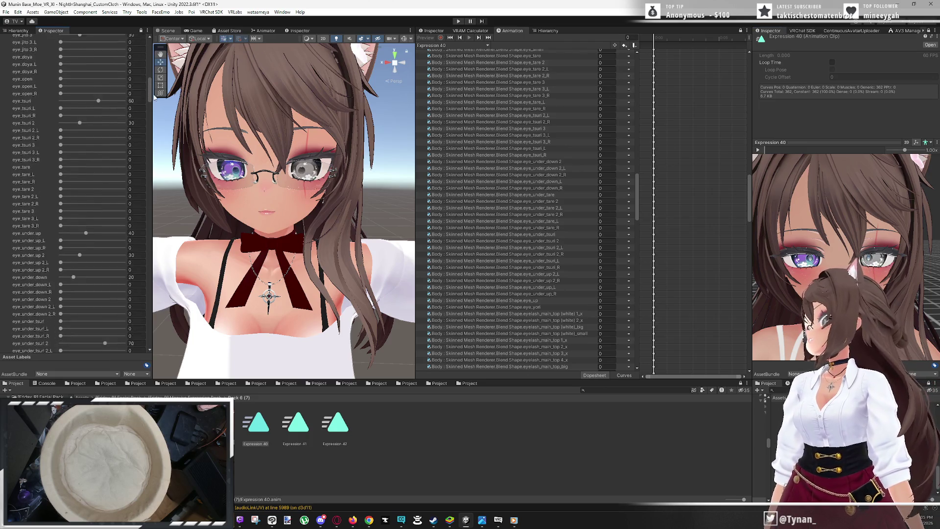
pyautogui.scroll(15, 151, 88)
pyautogui.scroll(-10, 150, 78)
pyautogui.scroll(-4, 151, 96)
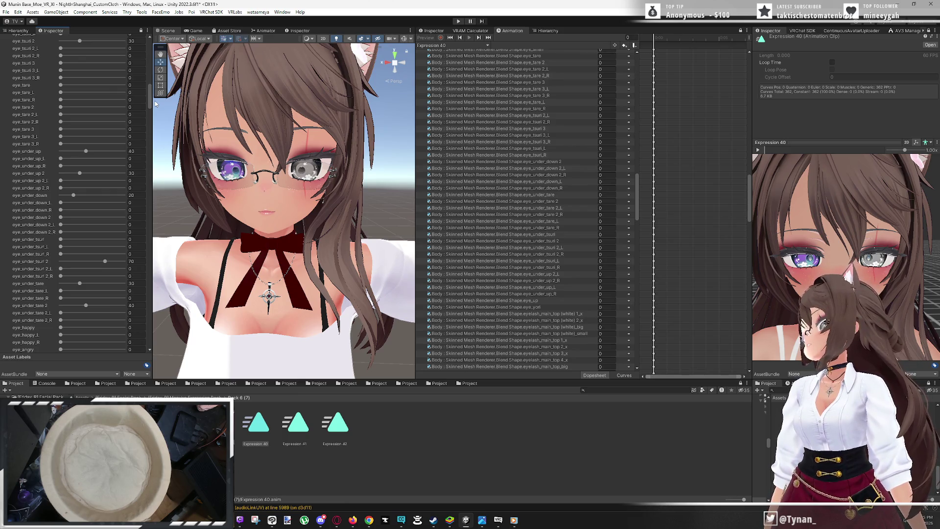
pyautogui.scroll(-8, 154, 101)
pyautogui.scroll(-3, 145, 111)
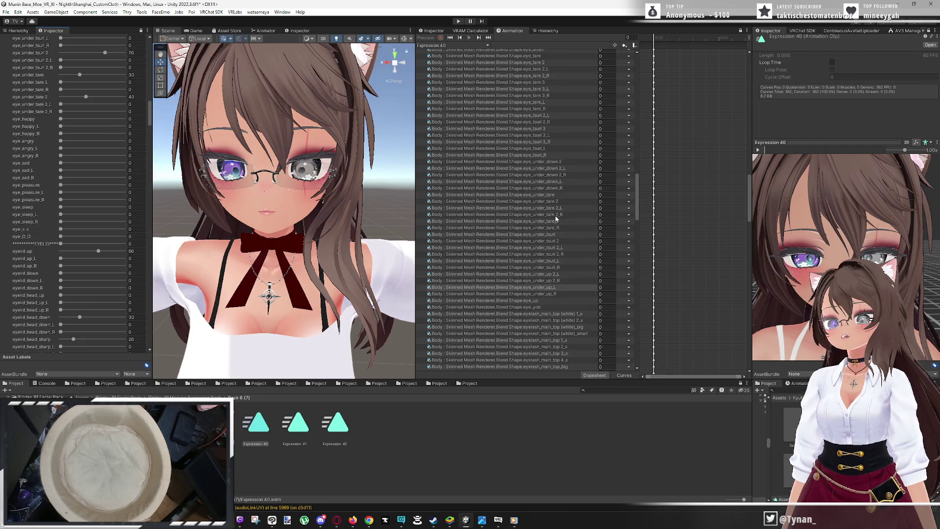
pyautogui.click(563, 242)
pyautogui.click(630, 243)
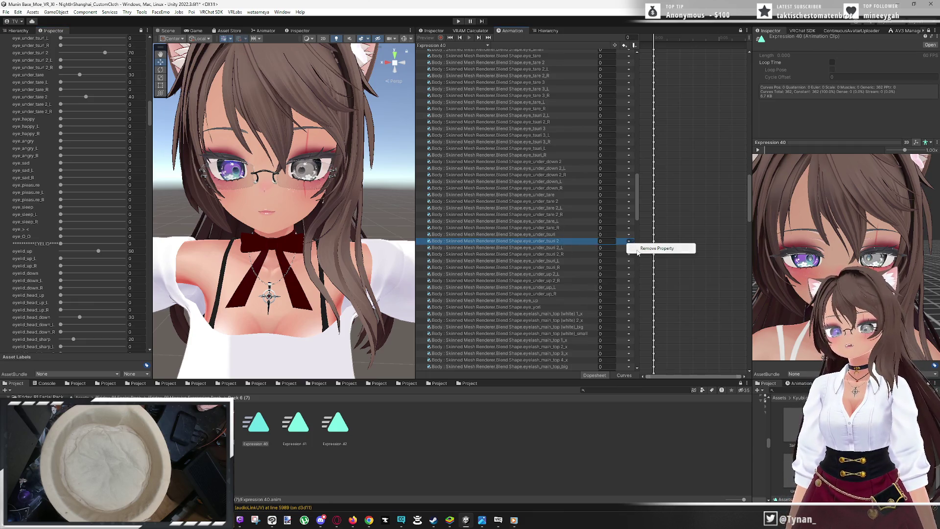
pyautogui.click(644, 250)
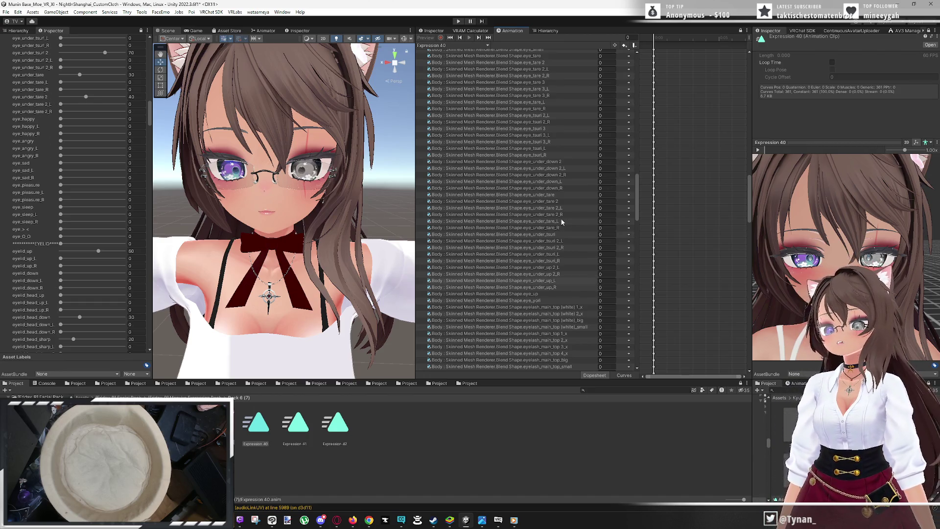
pyautogui.click(566, 202)
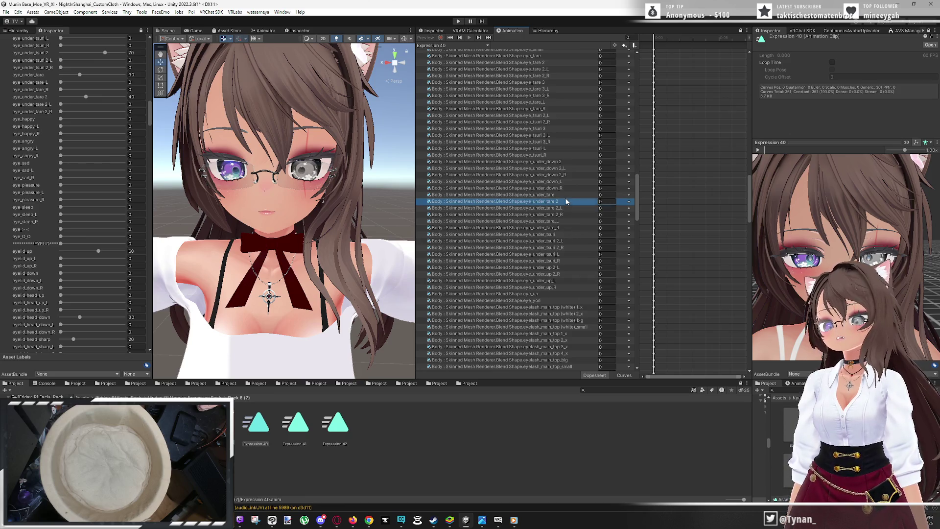
pyautogui.click(629, 201)
pyautogui.click(656, 208)
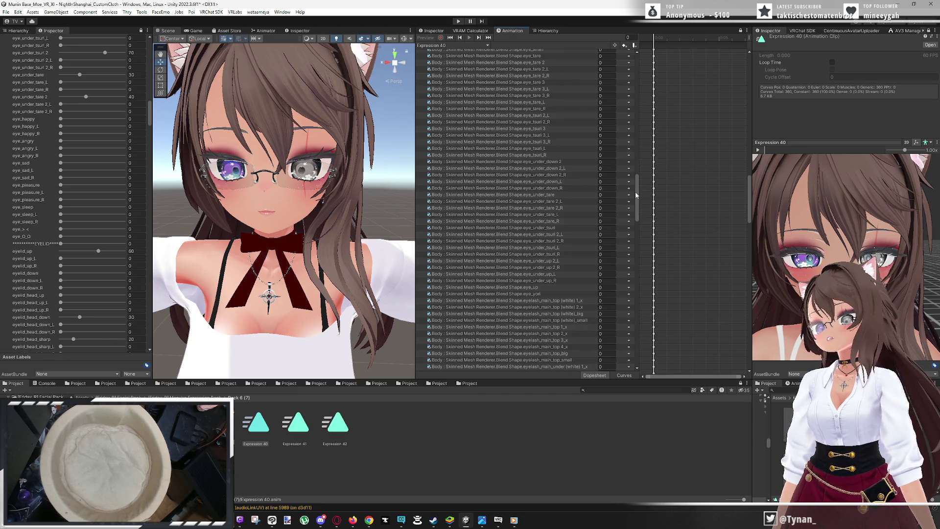
pyautogui.moveTo(636, 193)
pyautogui.mouseDown()
pyautogui.moveTo(630, 89)
pyautogui.moveTo(635, 246)
pyautogui.mouseUp()
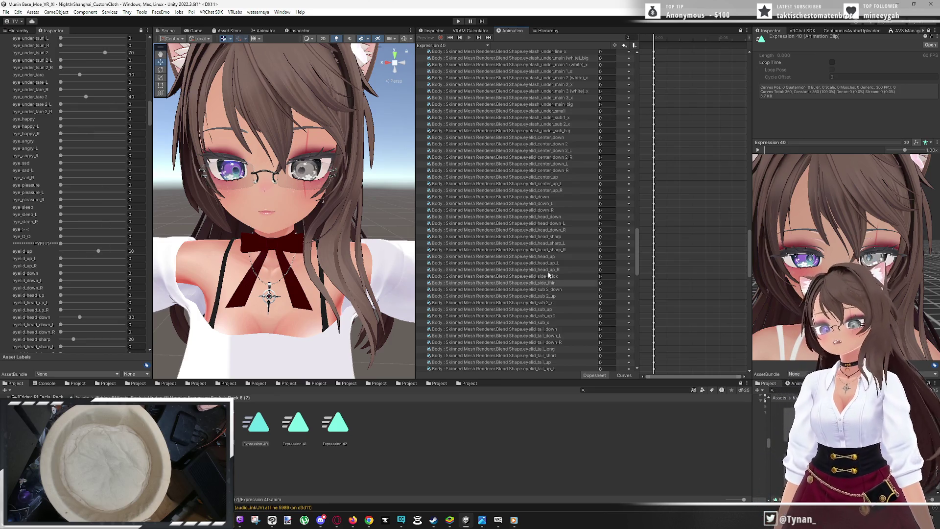
# Remove the eyelid_up property from the Expression 40 clip
pyautogui.click(562, 316)
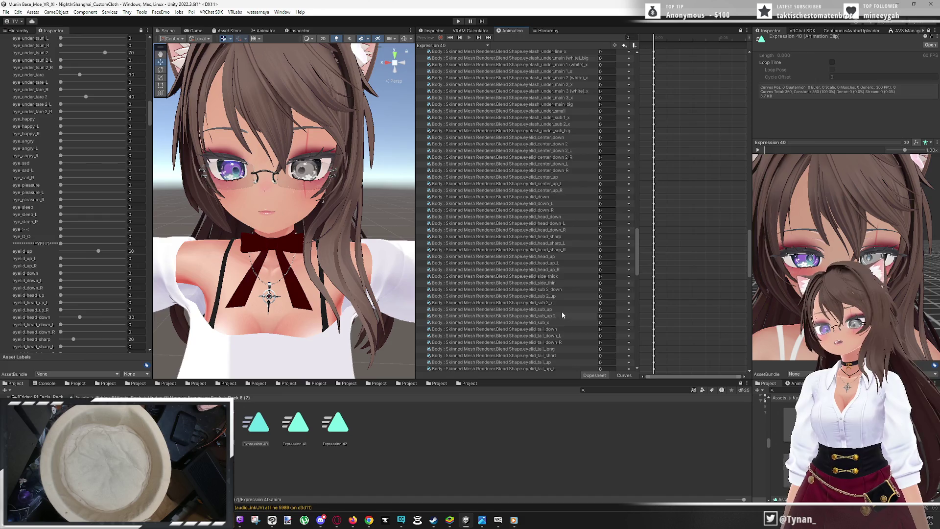
pyautogui.click(560, 265)
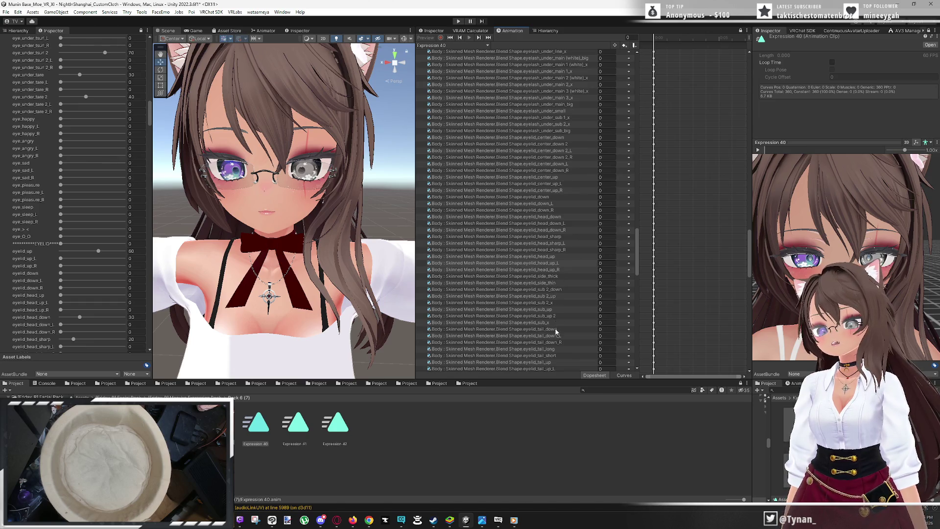
pyautogui.scroll(-3, 557, 338)
pyautogui.click(551, 285)
pyautogui.click(630, 289)
pyautogui.click(641, 294)
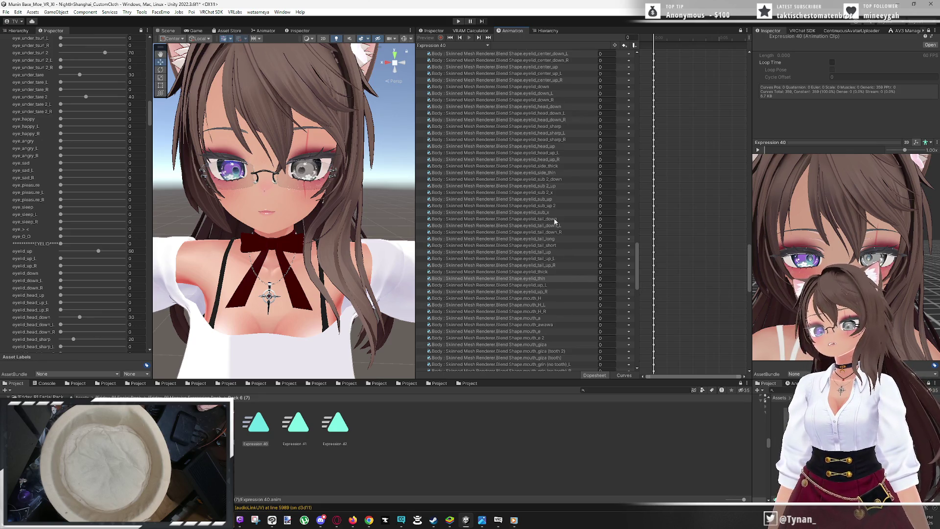
# Remove the eyelid_head_down and eyelid_head_sharp properties
pyautogui.scroll(5, 559, 224)
pyautogui.click(571, 217)
pyautogui.click(628, 217)
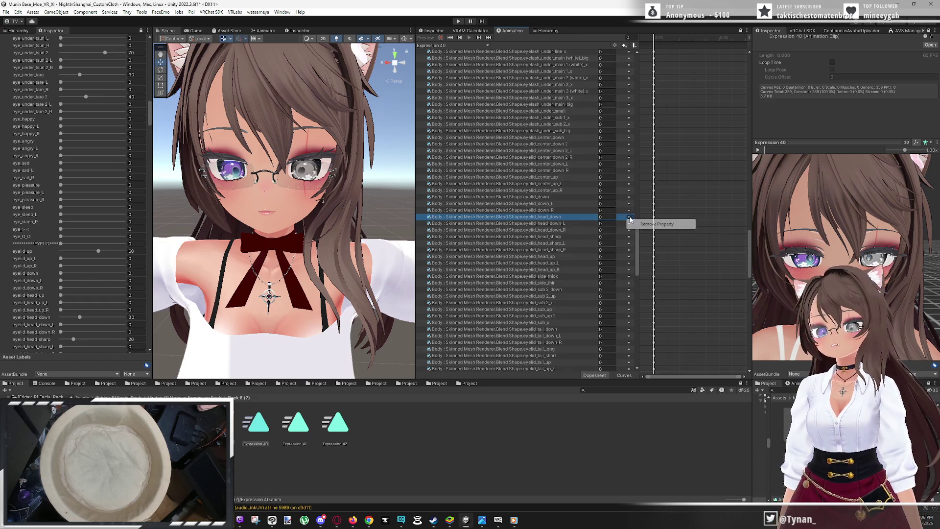
pyautogui.click(637, 226)
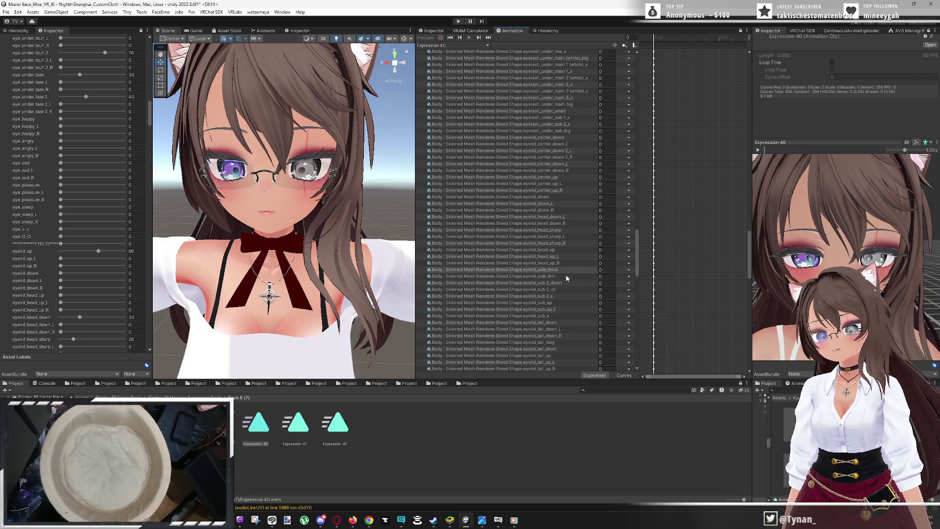
pyautogui.click(553, 230)
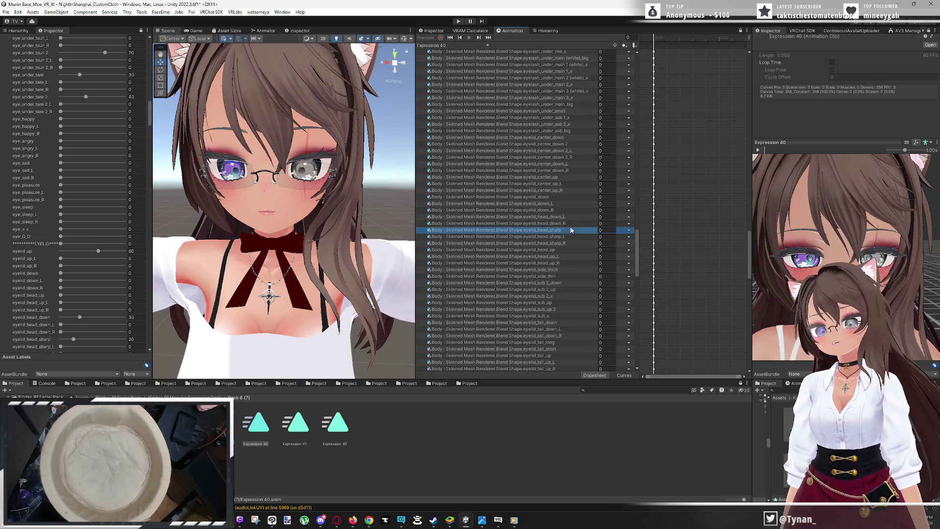
pyautogui.click(628, 230)
pyautogui.click(656, 238)
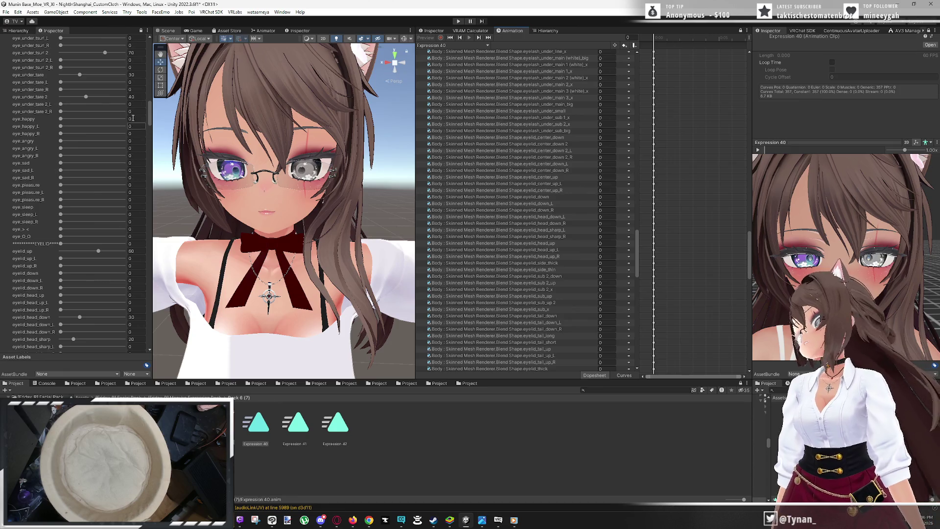
# Remove the eyelid_center_up and eyelid_tail_up properties
pyautogui.scroll(-3, 151, 124)
pyautogui.scroll(-3, 150, 125)
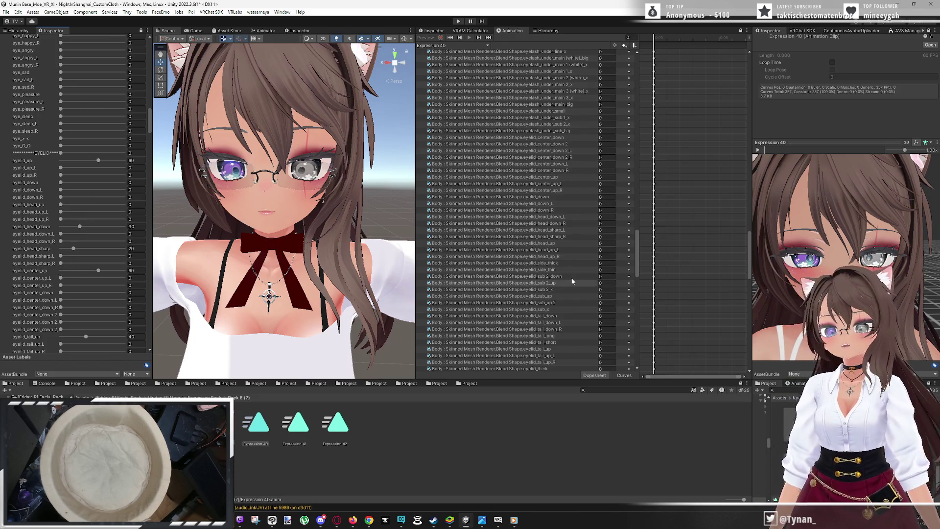
pyautogui.click(576, 177)
pyautogui.click(629, 177)
pyautogui.click(637, 185)
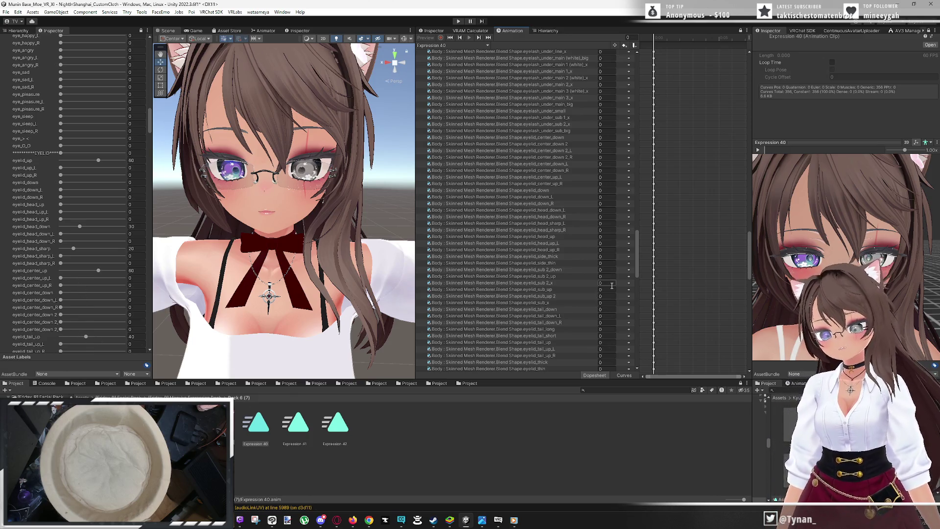
pyautogui.click(556, 342)
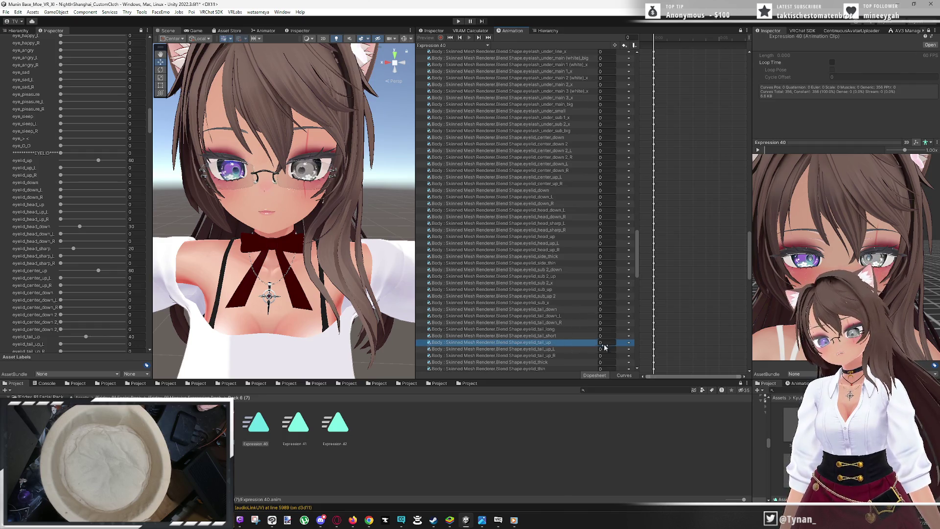
pyautogui.click(632, 346)
pyautogui.click(649, 350)
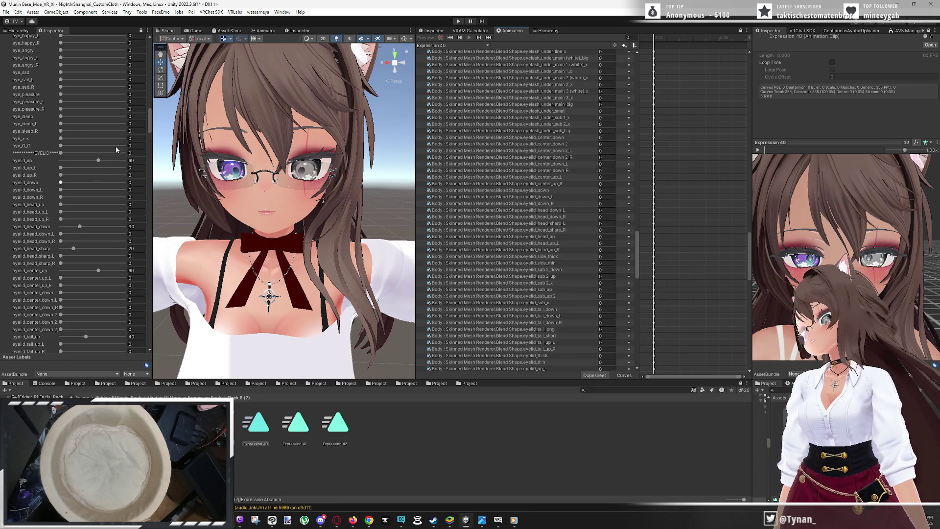
# Remove brow_anger, brow_anger 2, brow_anger 2_L/2_R and brow_anger_L/R properties
pyautogui.moveTo(149, 126); pyautogui.dragTo(146, 149)
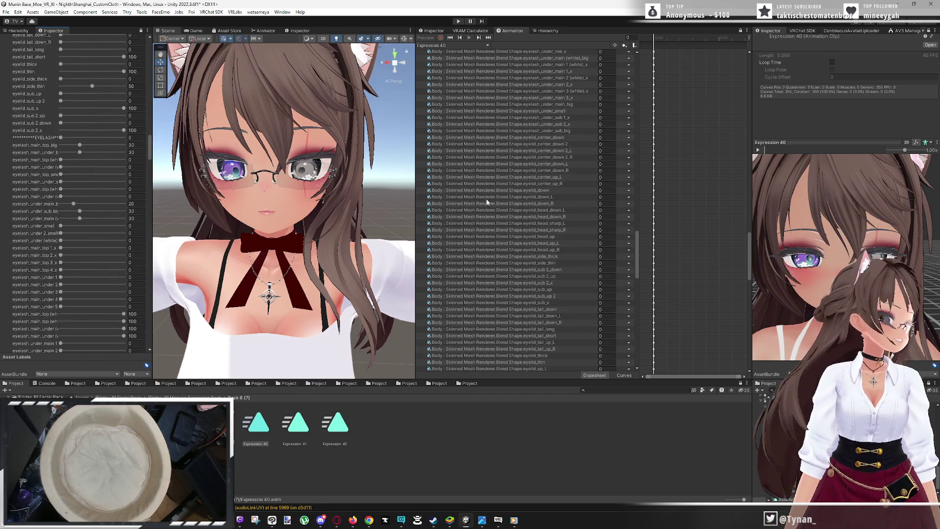
pyautogui.scroll(20, 631, 176)
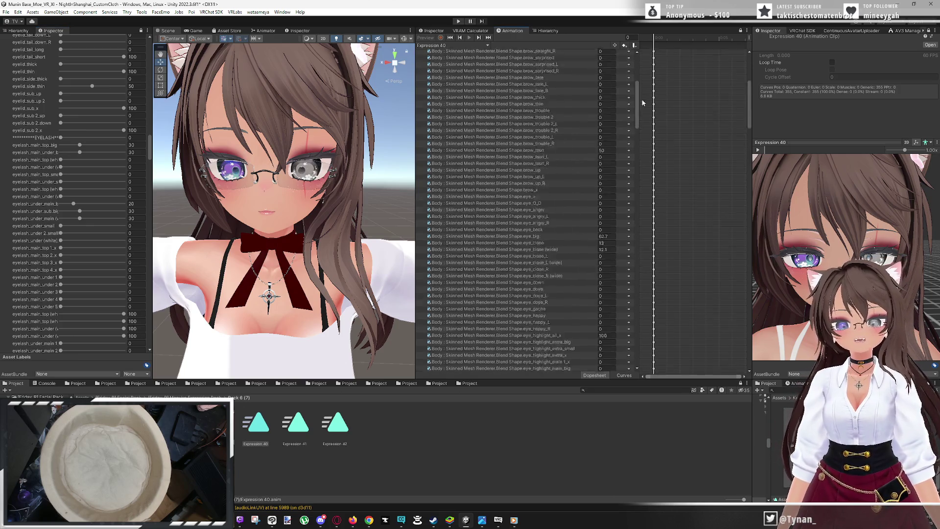
pyautogui.click(637, 66)
pyautogui.rightClick(629, 60)
pyautogui.click(652, 66)
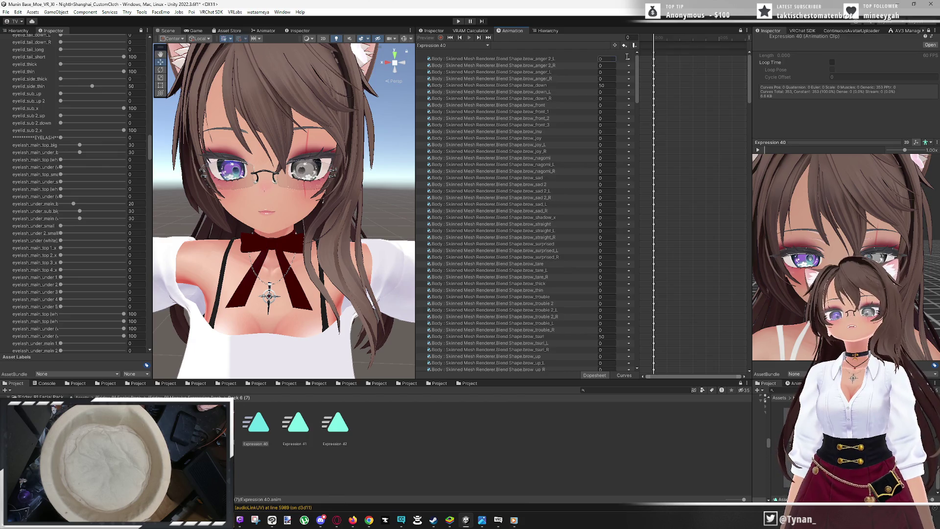
pyautogui.rightClick(628, 59)
pyautogui.click(639, 66)
pyautogui.rightClick(629, 59)
pyautogui.click(639, 66)
pyautogui.rightClick(630, 59)
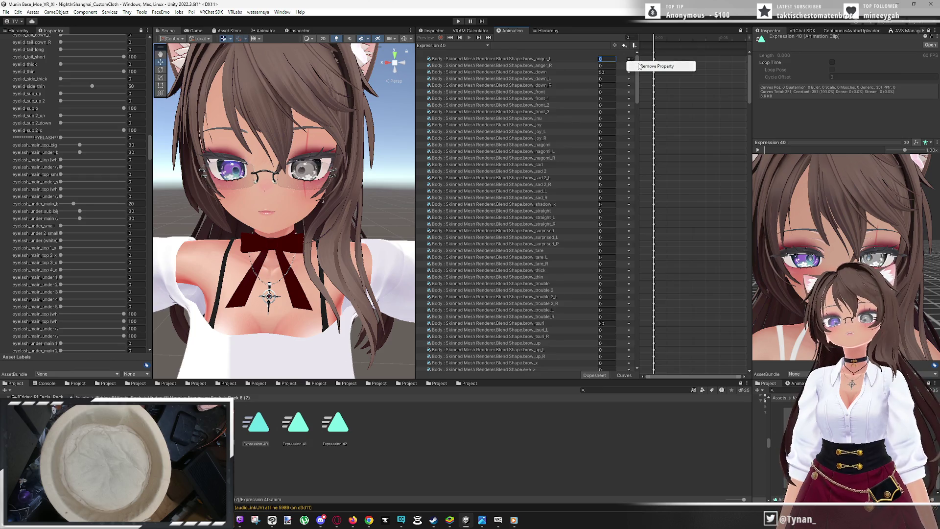
pyautogui.click(630, 65)
pyautogui.rightClick(629, 59)
pyautogui.click(639, 66)
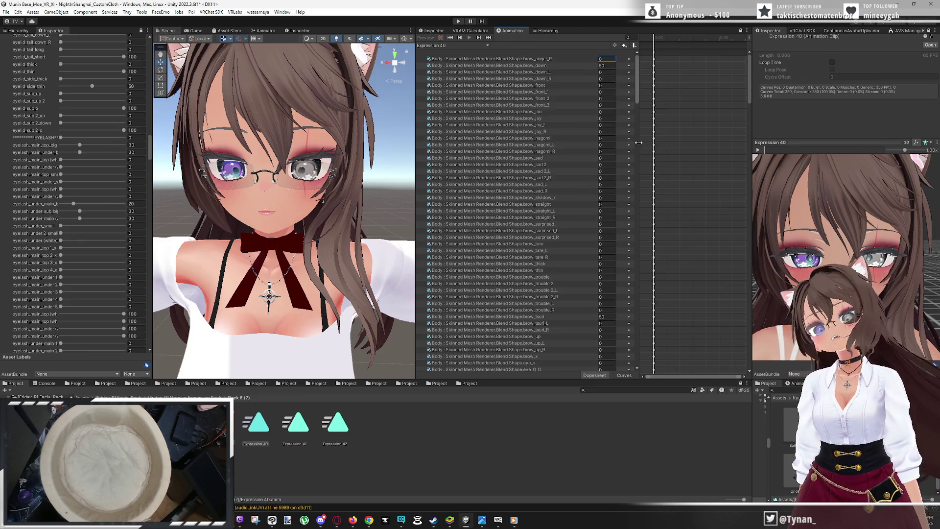
# Remove brow_anger_R again, then brow_down_L, brow_down_R, brow_front and brow_front_1
pyautogui.hotkey('ctrl', 'z')
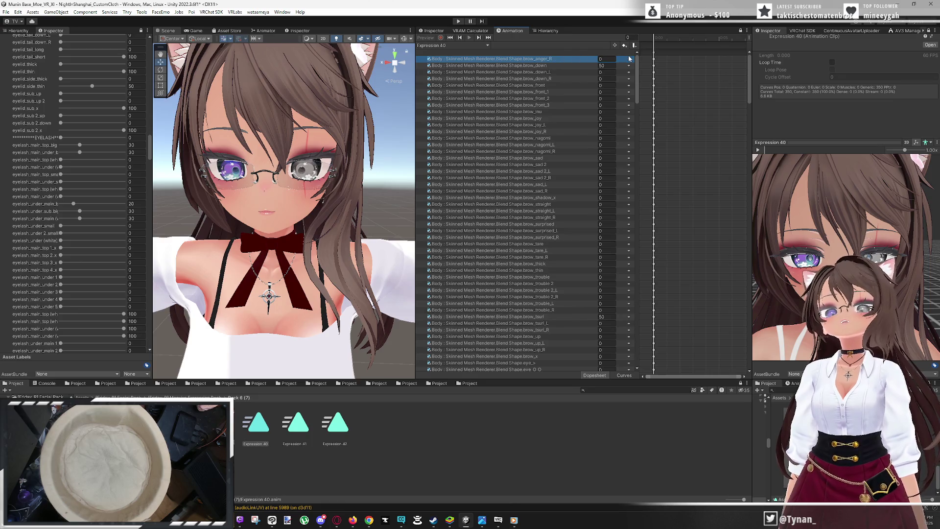
pyautogui.click(644, 66)
pyautogui.click(629, 69)
pyautogui.click(637, 73)
pyautogui.click(630, 70)
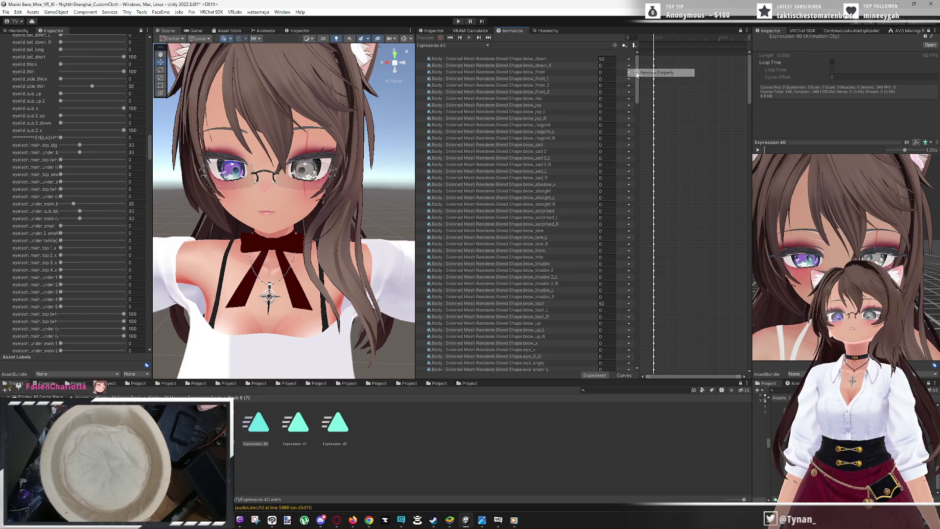
pyautogui.click(630, 66)
pyautogui.click(640, 73)
pyautogui.click(629, 67)
pyautogui.click(639, 73)
pyautogui.click(629, 66)
pyautogui.click(639, 72)
# Remove further brow properties including brow_joy, brow_nagomi_L and brow_sad
pyautogui.click(515, 86)
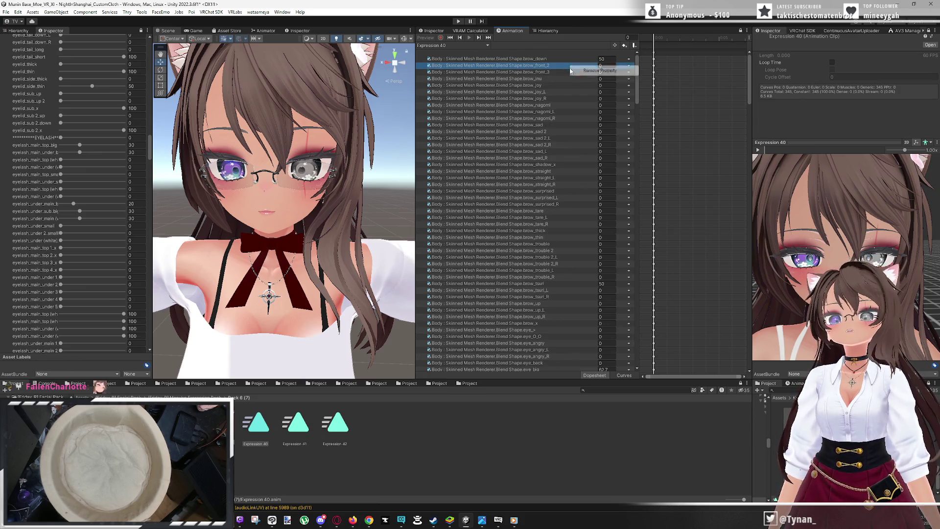
pyautogui.keyDown('shift'); pyautogui.click(514, 72); pyautogui.keyUp('shift')
pyautogui.click(628, 72)
pyautogui.click(592, 81)
pyautogui.click(562, 99)
pyautogui.click(587, 103)
pyautogui.rightClick(557, 103)
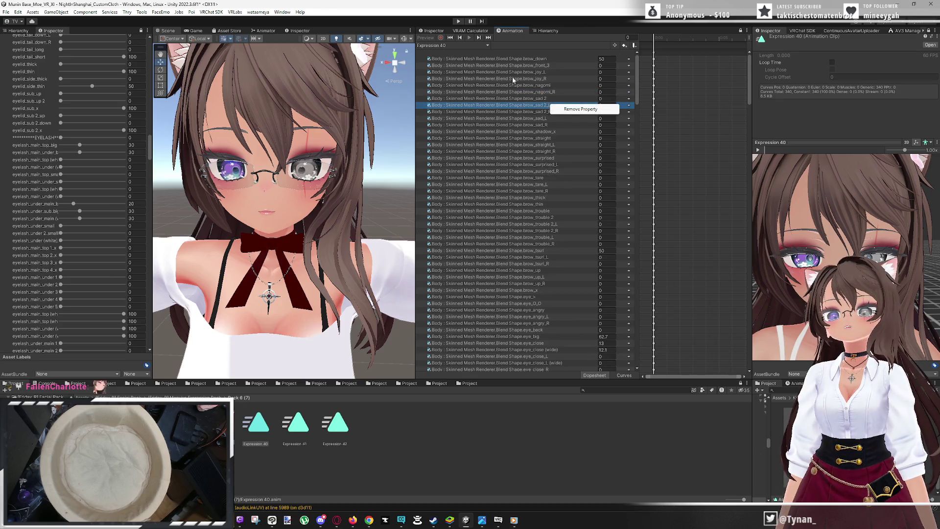
# Delete the brow property ranges from brow_front_3 down through eye_back
pyautogui.click(529, 66)
pyautogui.keyDown('shift'); pyautogui.click(536, 125); pyautogui.keyUp('shift')
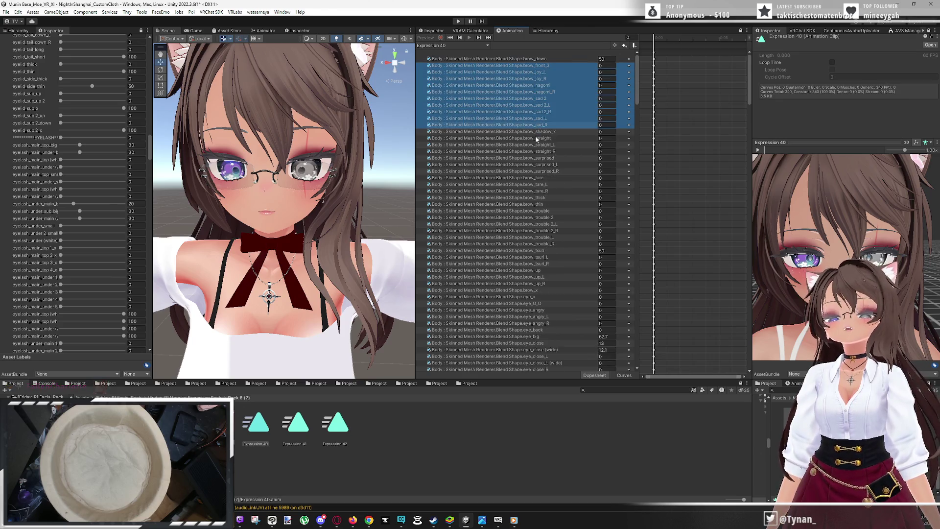
pyautogui.press('Delete')
pyautogui.click(589, 65)
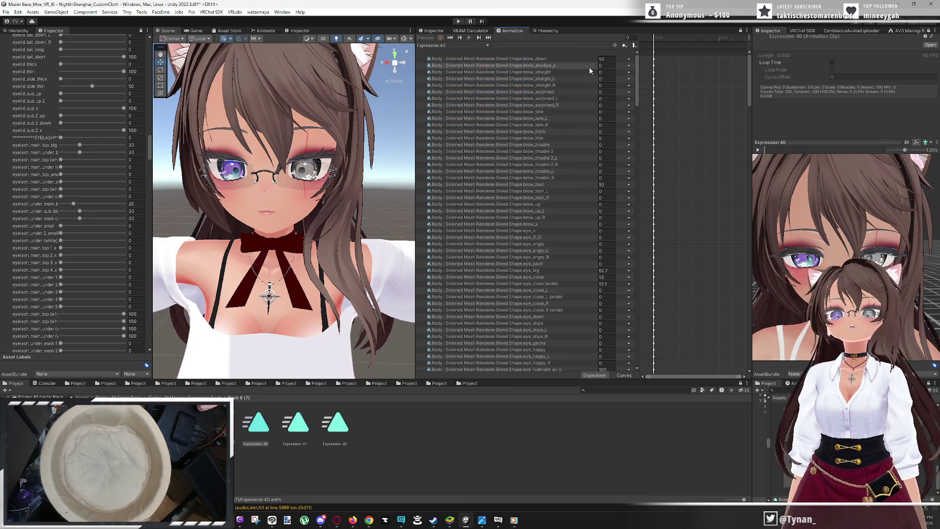
pyautogui.keyDown('shift'); pyautogui.click(590, 178); pyautogui.keyUp('shift')
pyautogui.press('Delete')
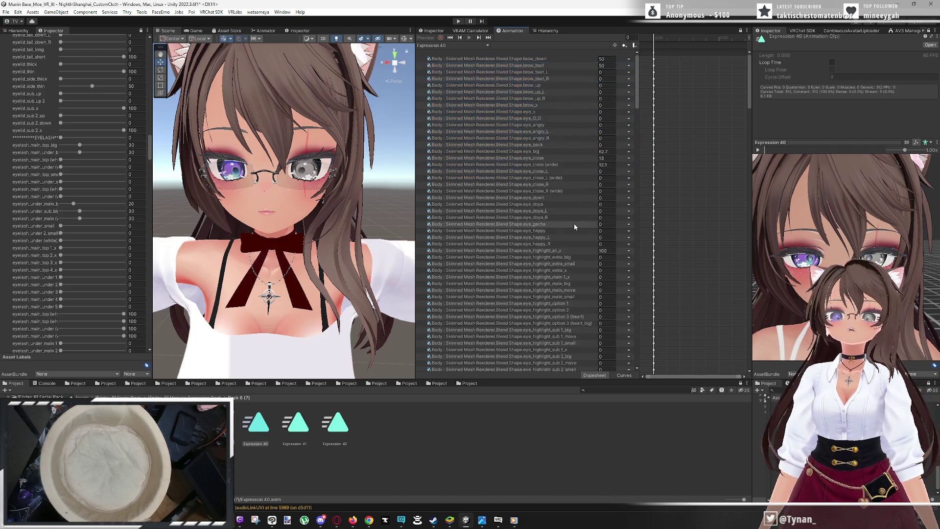
pyautogui.click(582, 72)
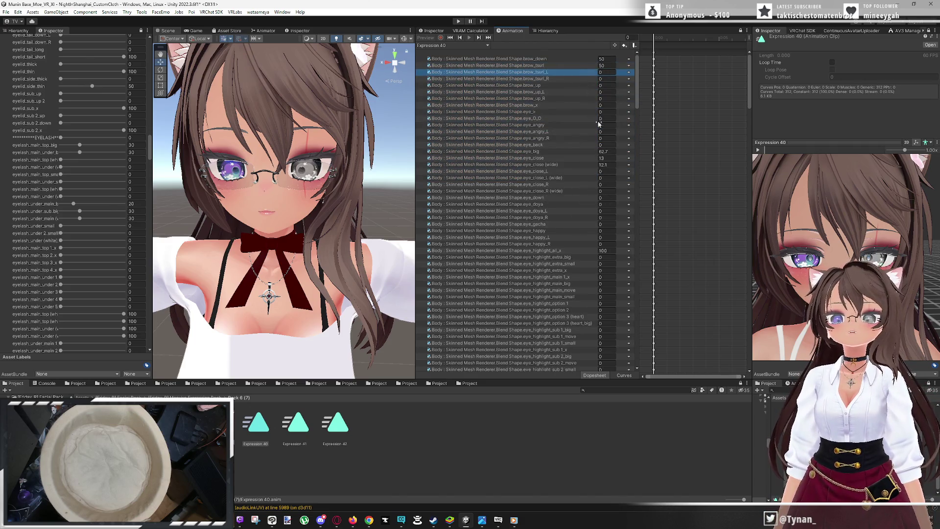
pyautogui.keyDown('shift'); pyautogui.click(590, 145); pyautogui.keyUp('shift')
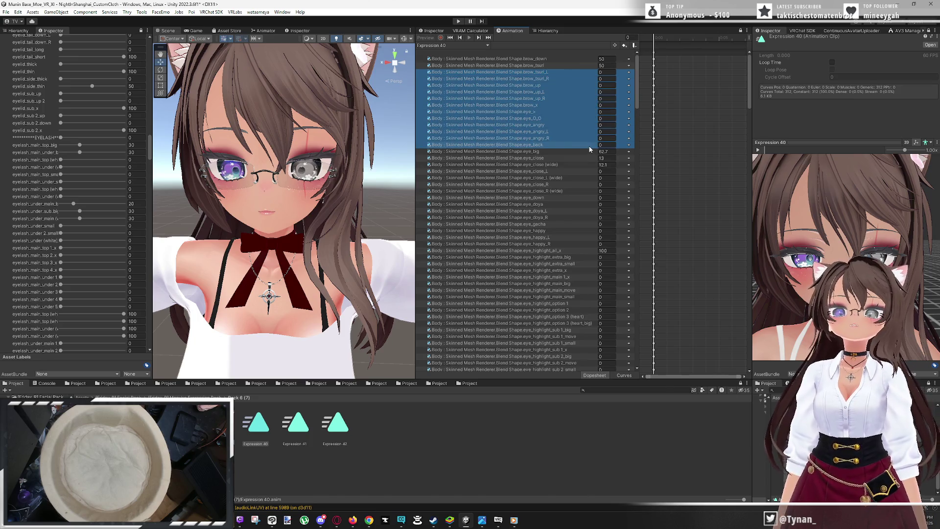
pyautogui.press('Delete')
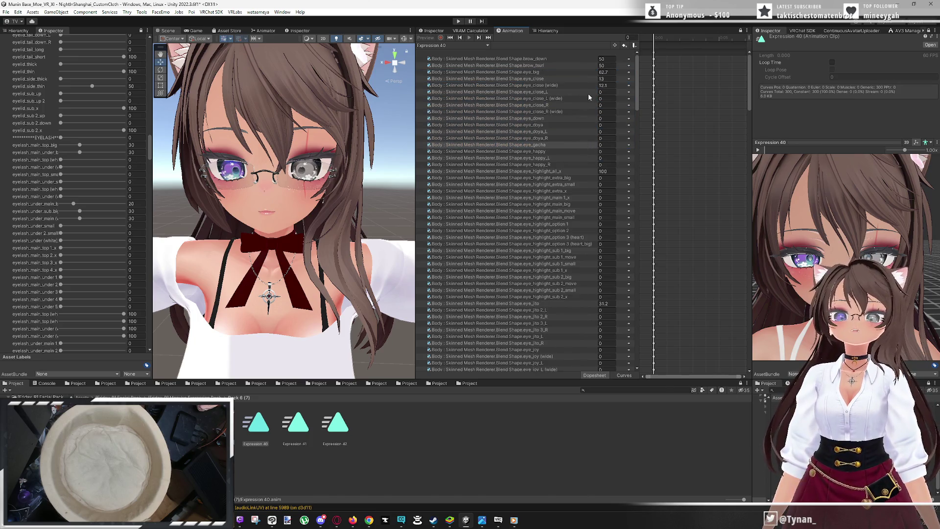
# Delete eye properties from eye_close_L through the eye_highlight_sub 2 rows
pyautogui.click(589, 92)
pyautogui.keyDown('shift'); pyautogui.click(574, 165); pyautogui.keyUp('shift')
pyautogui.keyDown('ctrl'); pyautogui.click(548, 178); pyautogui.keyUp('ctrl')
pyautogui.keyDown('ctrl'); pyautogui.keyDown('shift'); pyautogui.click(538, 290); pyautogui.keyUp('shift'); pyautogui.keyUp('ctrl')
pyautogui.press('Delete')
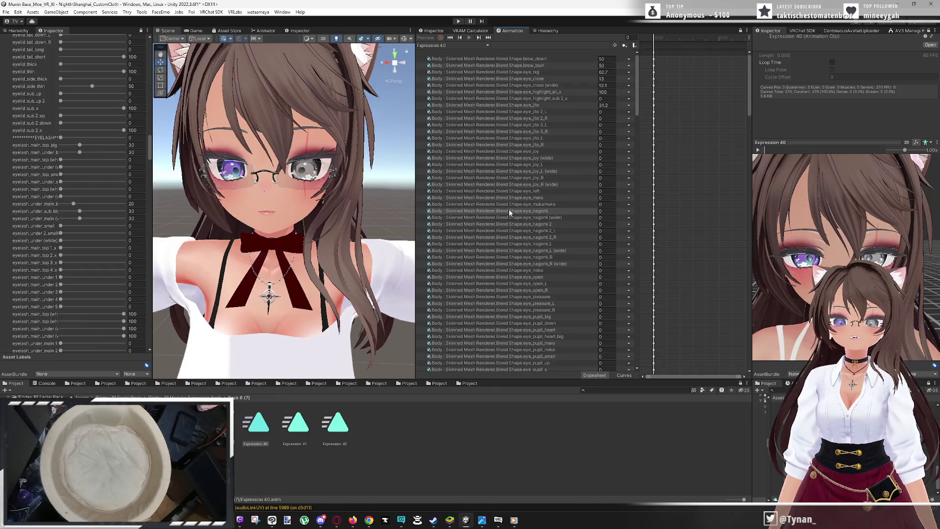
pyautogui.click(582, 98)
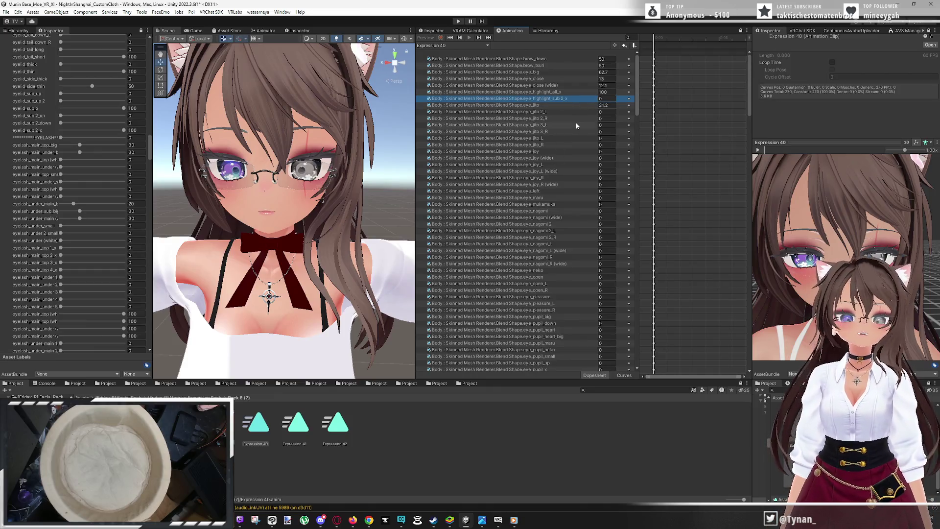
pyautogui.press('Delete')
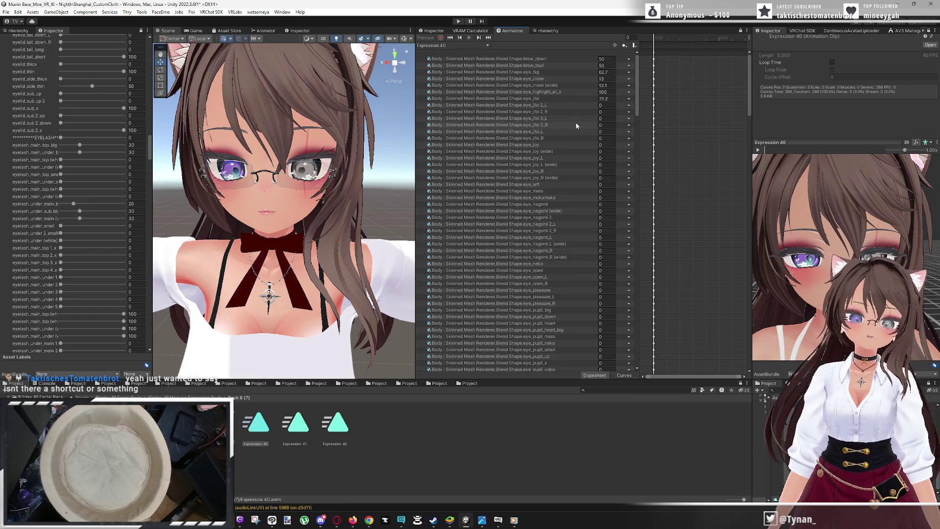
# Delete the unused property rows down to mouth_tang_x
pyautogui.click(580, 105)
pyautogui.scroll(-15, 560, 230)
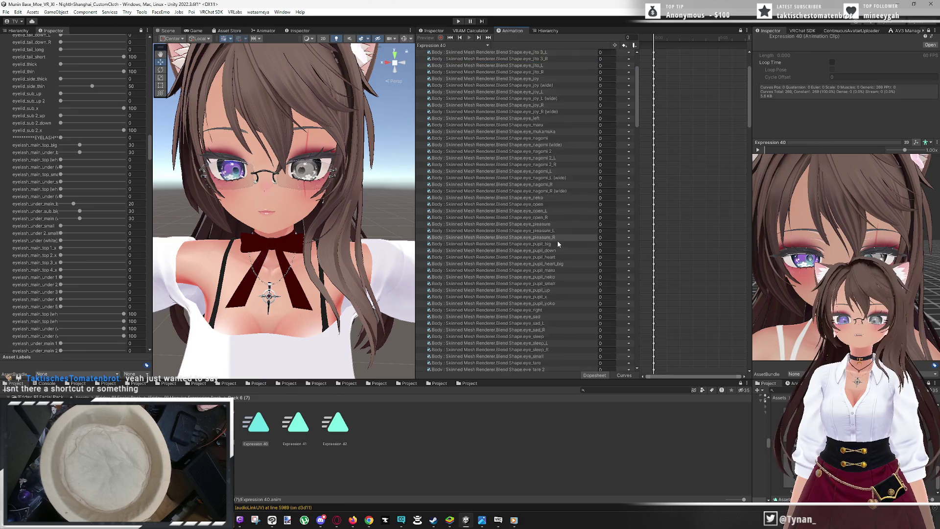
pyautogui.scroll(-20, 558, 253)
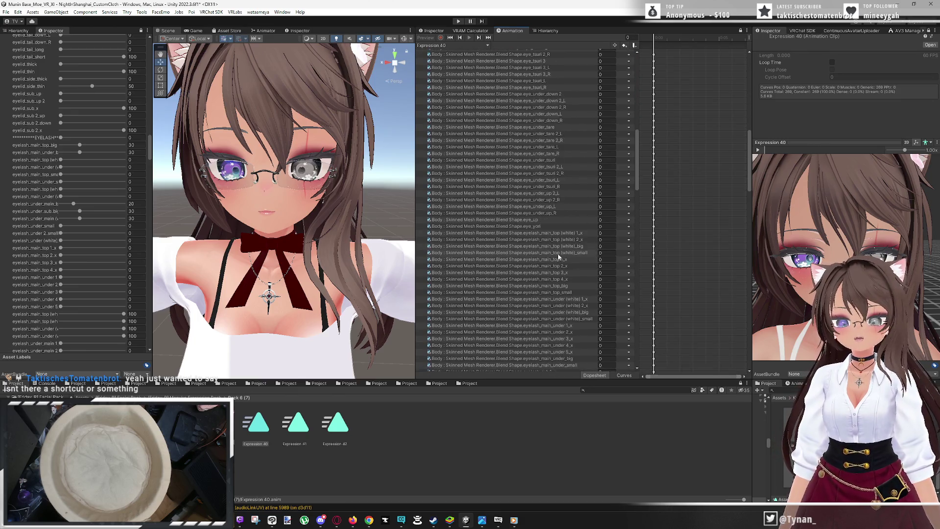
pyautogui.scroll(-10, 559, 260)
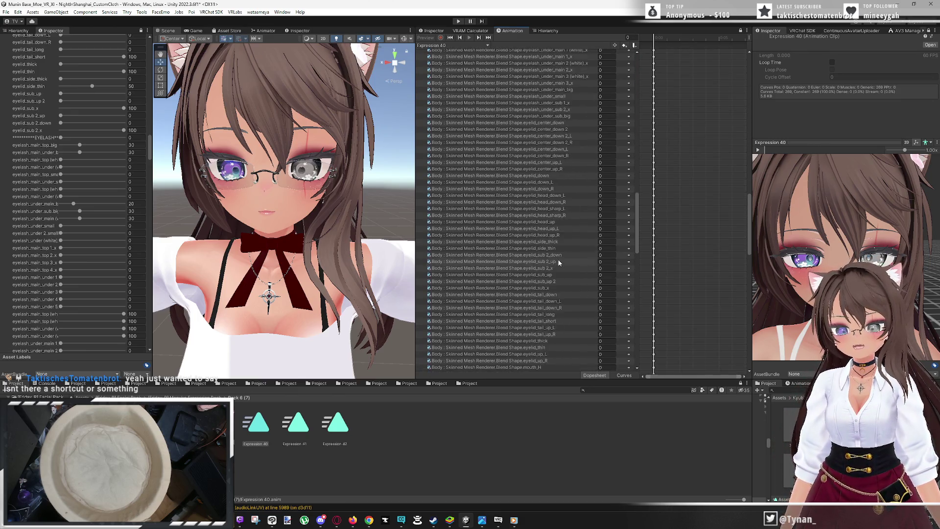
pyautogui.scroll(-15, 559, 261)
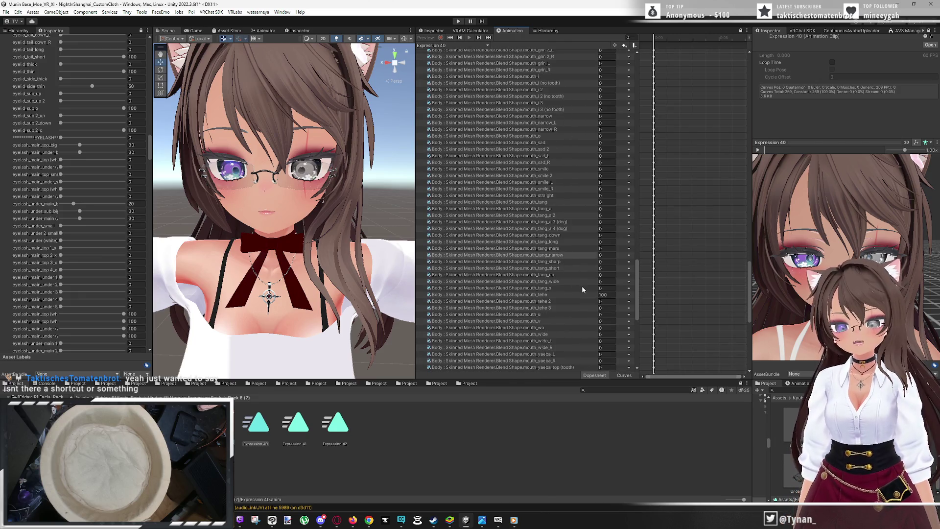
pyautogui.keyDown('shift'); pyautogui.click(584, 288); pyautogui.keyUp('shift')
pyautogui.press('Delete')
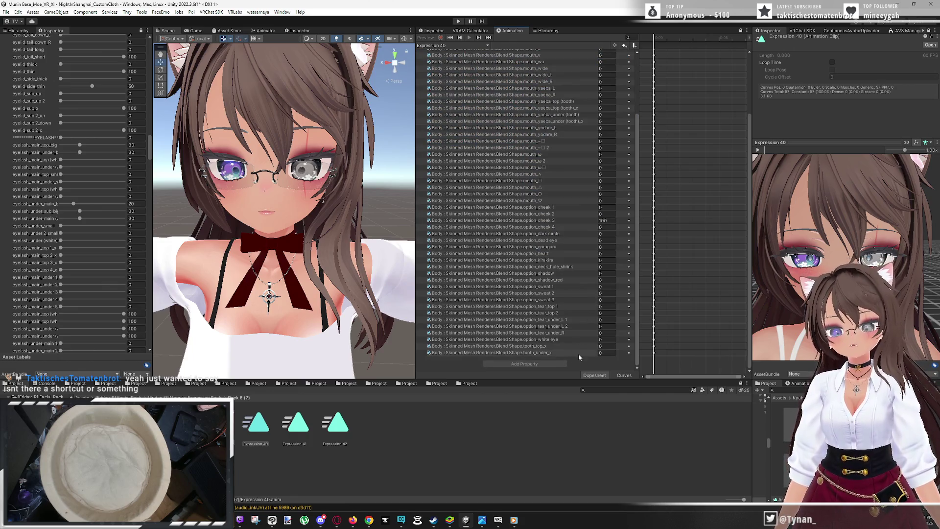
# Delete option_cheek 4 through tooth_under_x, then mouth_tehe 2 through option_cheek 2
pyautogui.click(579, 353)
pyautogui.keyDown('shift'); pyautogui.click(584, 227); pyautogui.keyUp('shift')
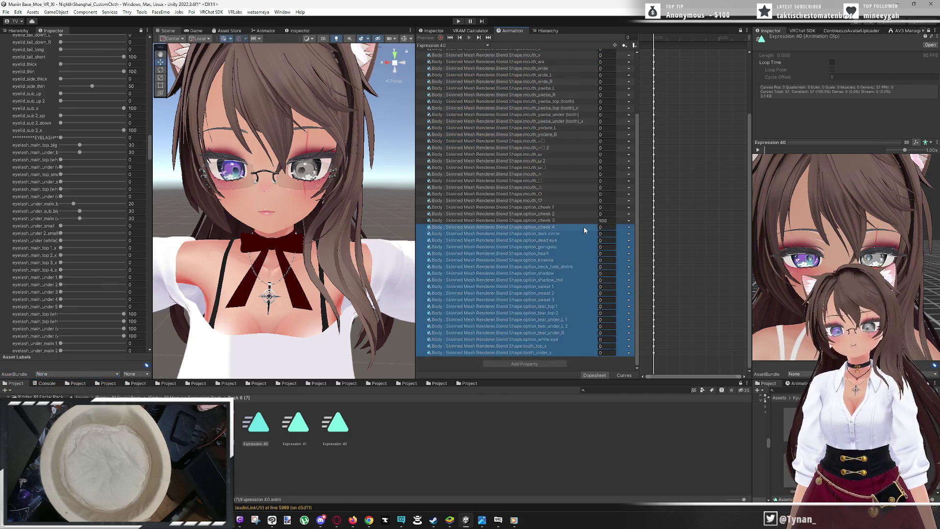
pyautogui.press('Delete')
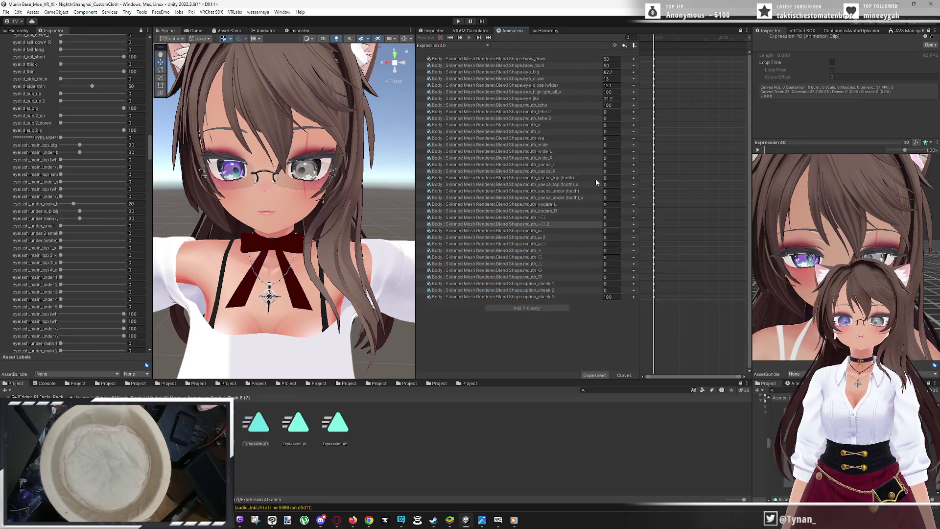
pyautogui.click(585, 111)
pyautogui.keyDown('shift'); pyautogui.click(585, 291); pyautogui.keyUp('shift')
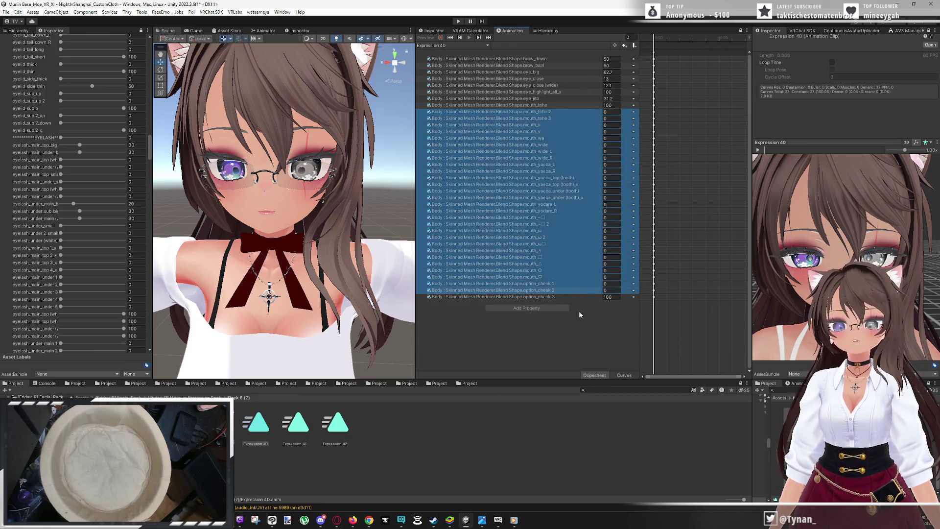
pyautogui.press('Delete')
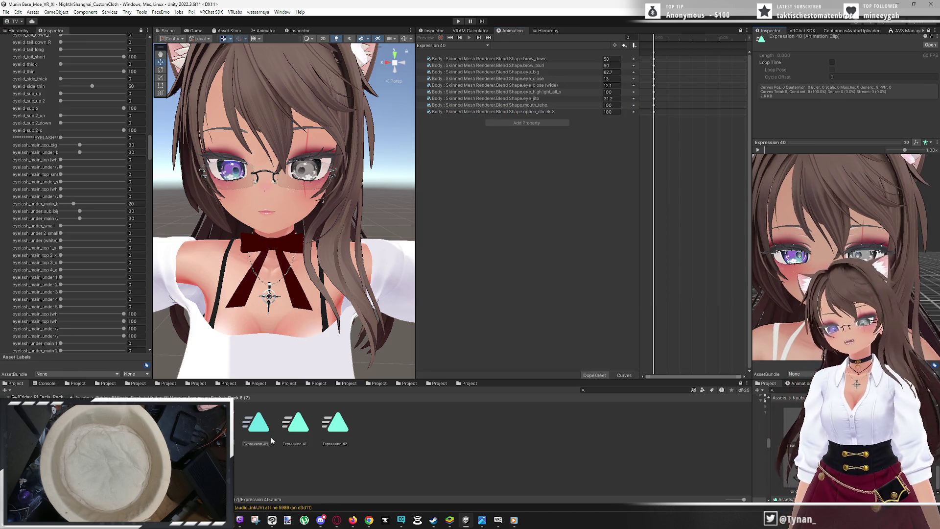
pyautogui.click(295, 422)
pyautogui.click(247, 429)
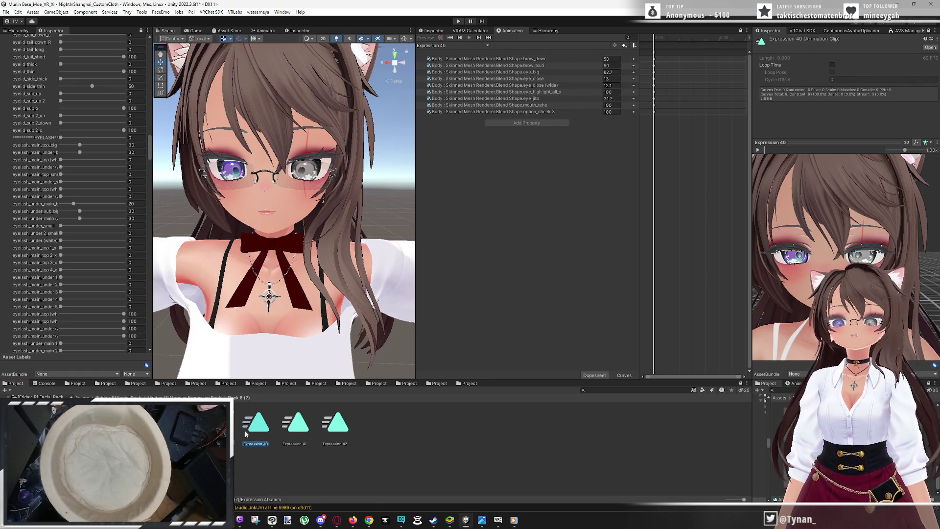
pyautogui.click(928, 30)
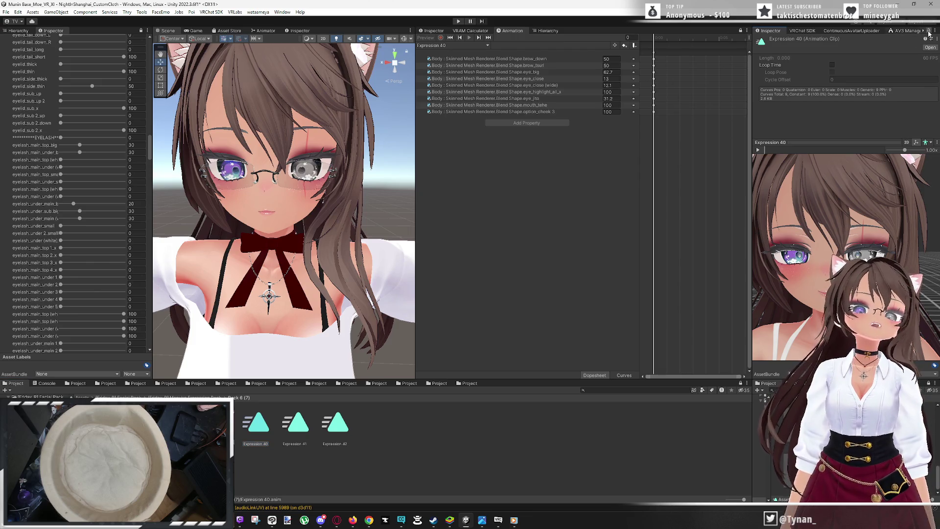
pyautogui.click(295, 422)
pyautogui.click(928, 31)
pyautogui.scroll(5, 818, 326)
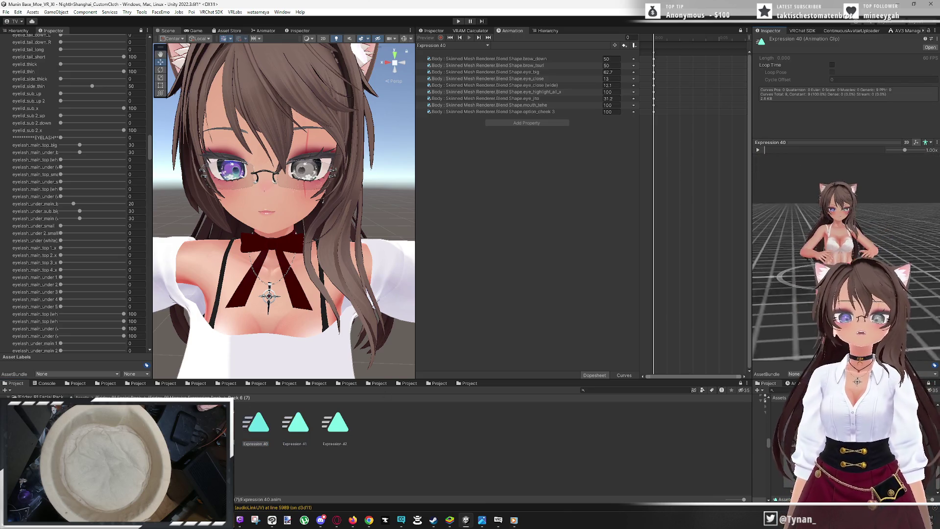
pyautogui.scroll(8, 817, 327)
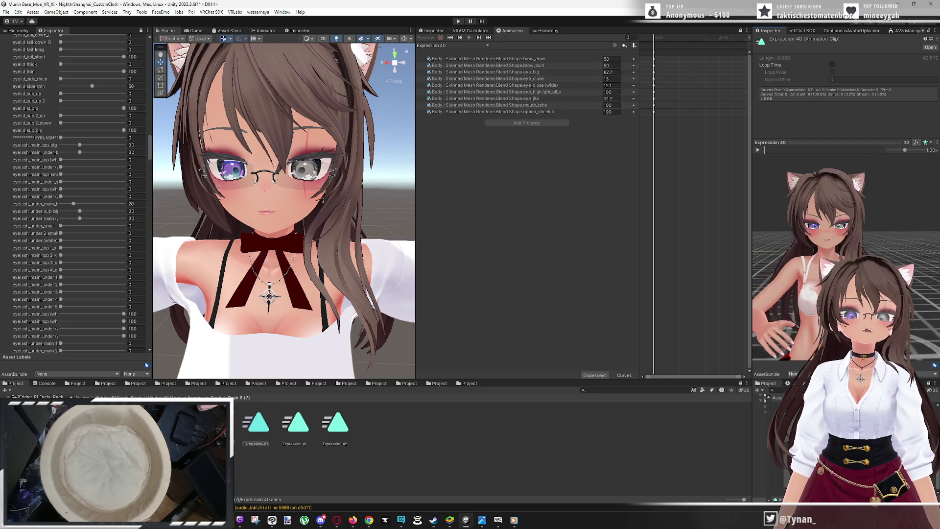
pyautogui.scroll(6, 817, 327)
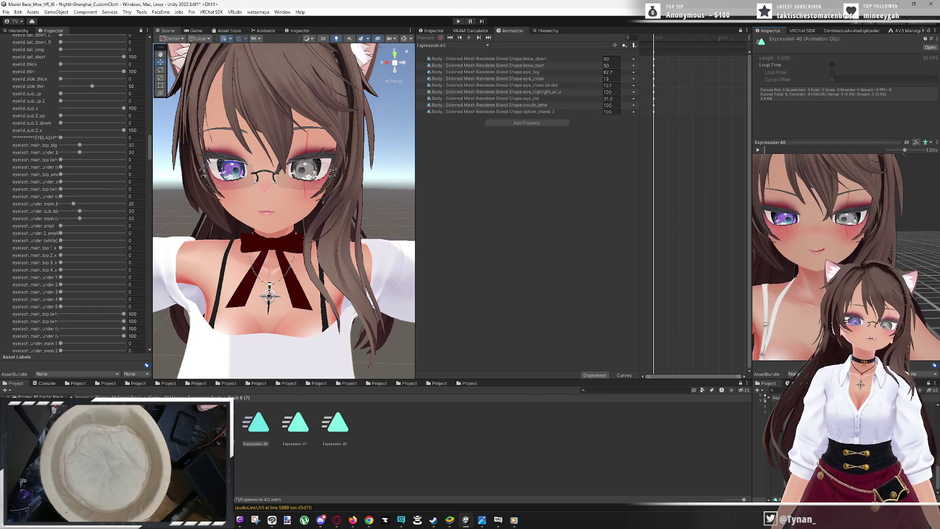
pyautogui.scroll(3, 817, 326)
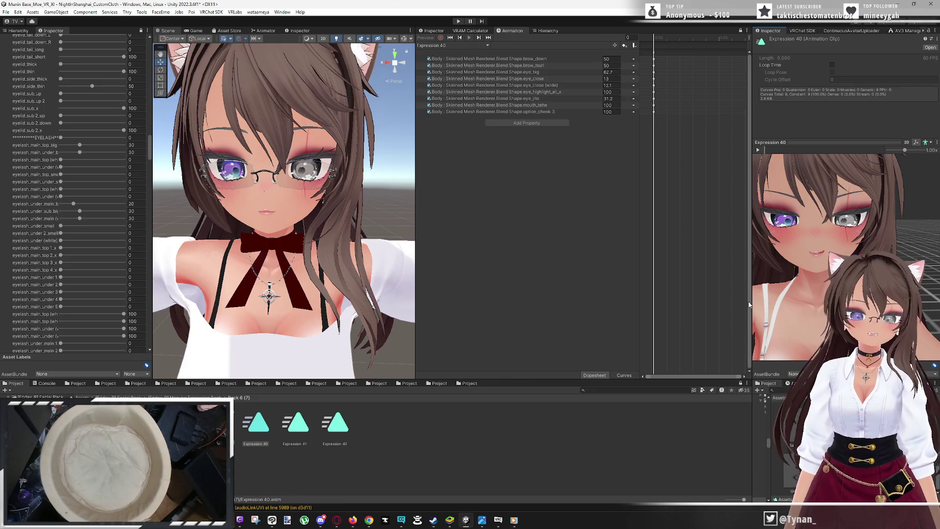
pyautogui.moveTo(803, 294)
pyautogui.mouseDown()
pyautogui.moveTo(823, 289)
pyautogui.moveTo(815, 290)
pyautogui.mouseUp()
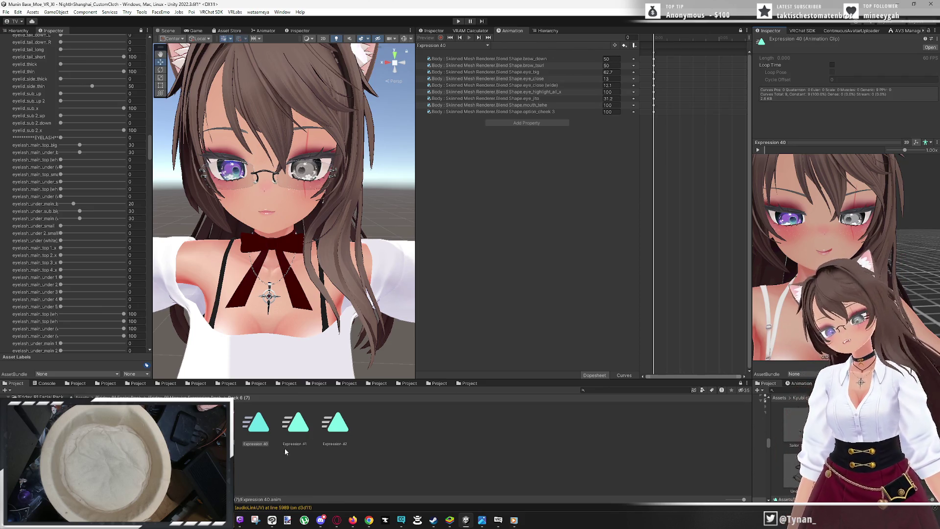
pyautogui.keyDown('ctrl'); pyautogui.click(259, 422); pyautogui.keyUp('ctrl')
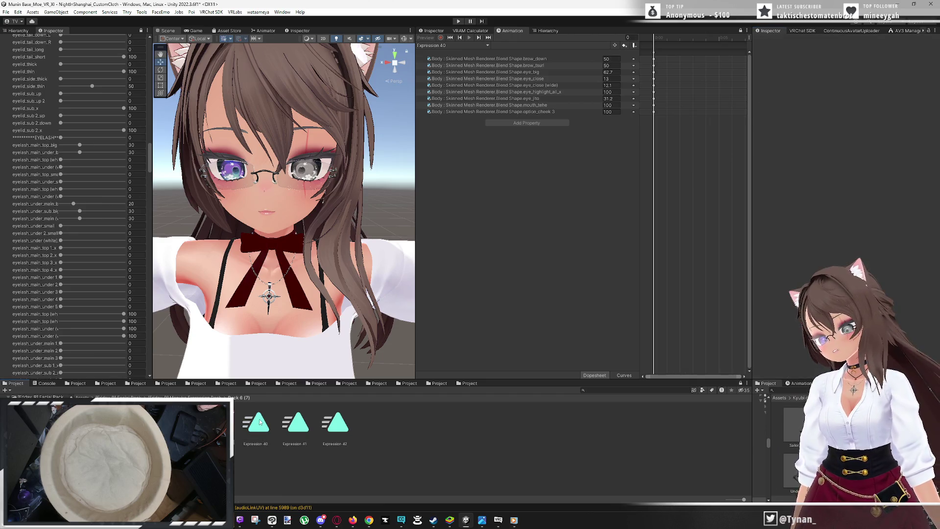
# Delete the edited Expression 40 clip asset and confirm the deletion
pyautogui.click(252, 429)
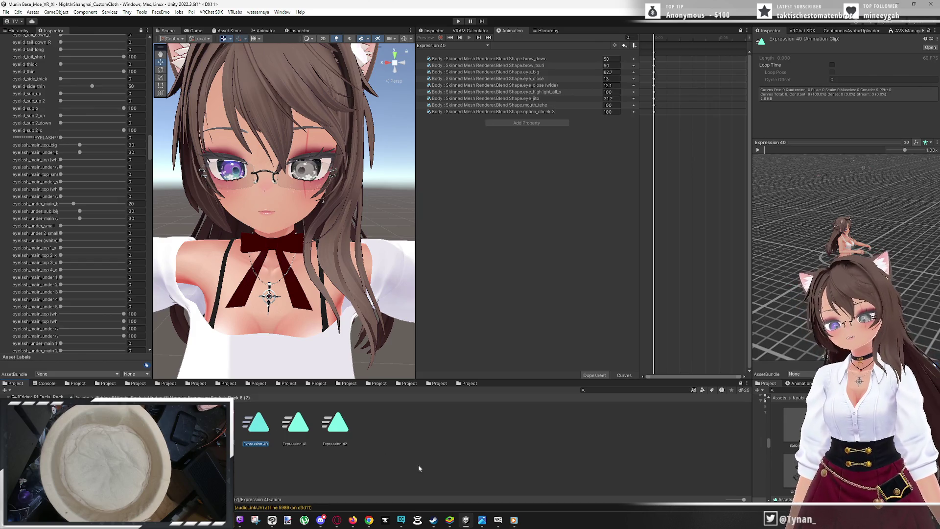
pyautogui.hotkey('ctrl', 'd')
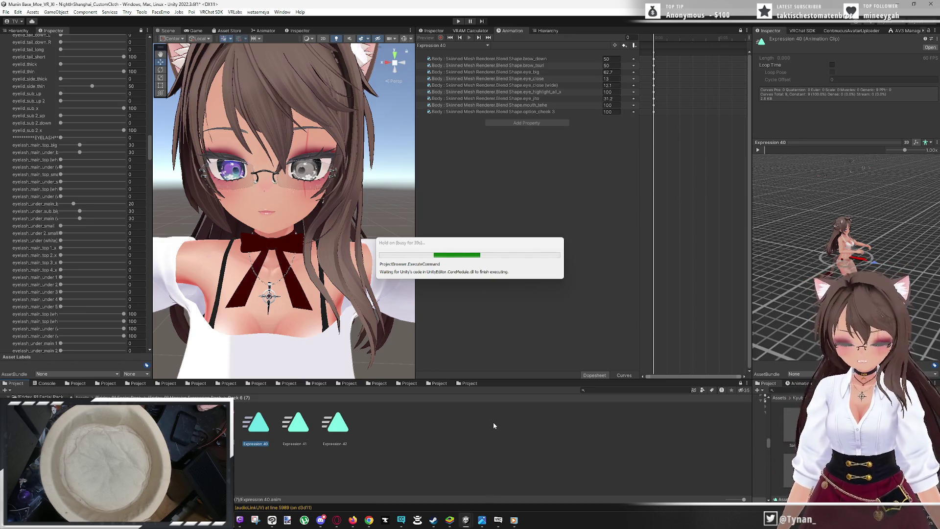
pyautogui.click(501, 276)
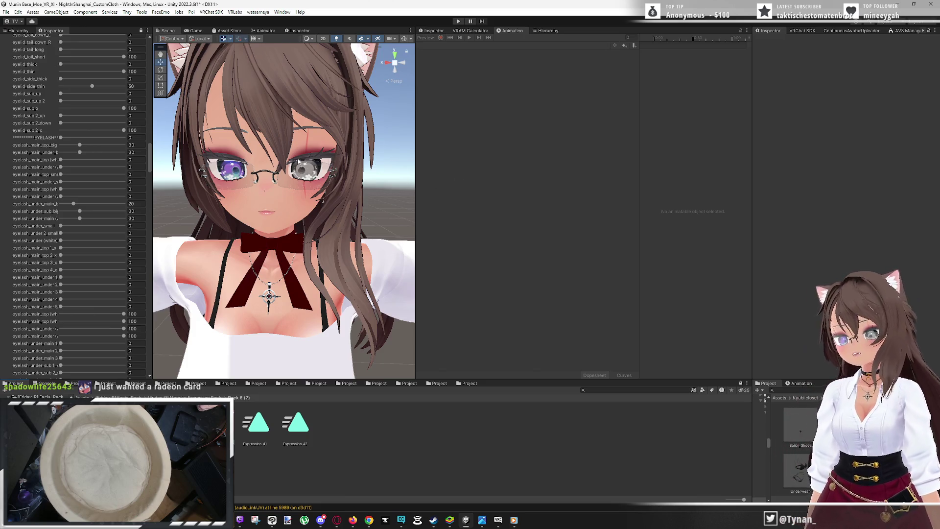
# Reimport the Manuka expression pack as a custom package to restore Expression 40
pyautogui.click(7, 11)
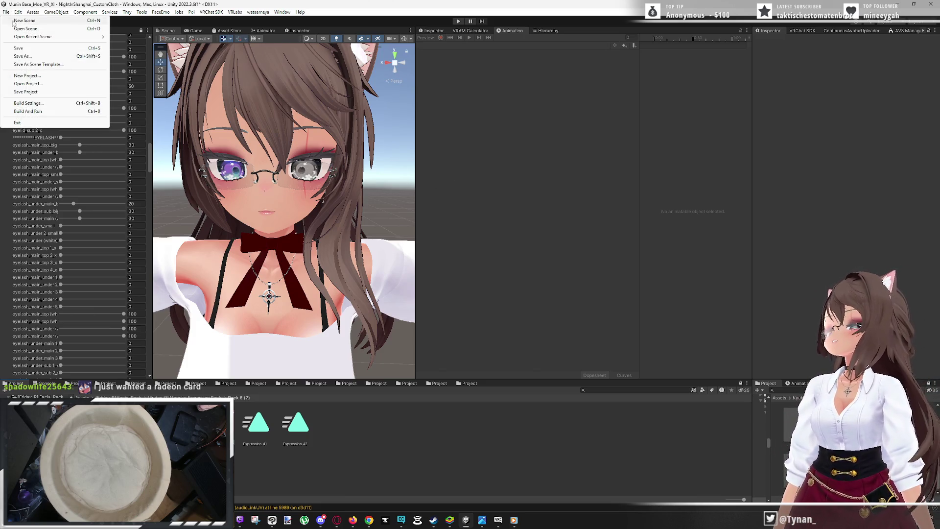
pyautogui.moveTo(33, 13)
pyautogui.moveTo(98, 103)
pyautogui.click(167, 105)
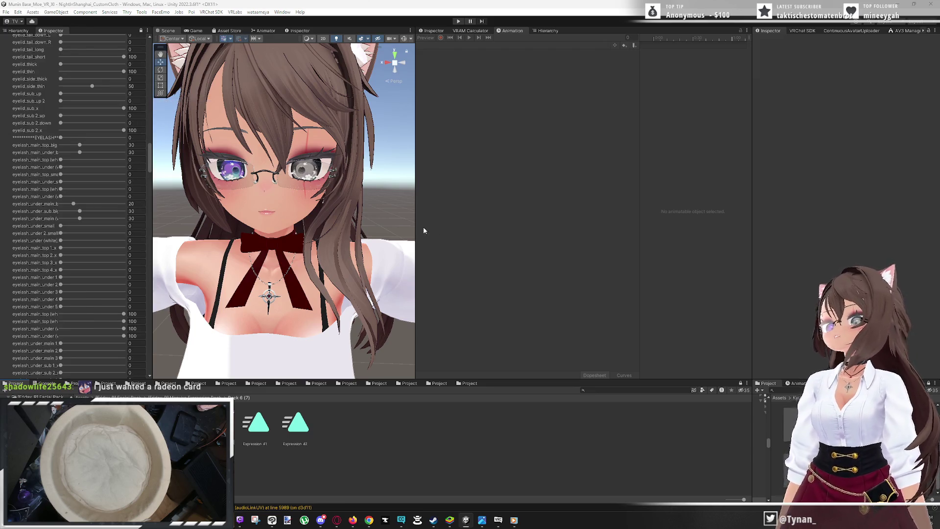
pyautogui.doubleClick(393, 179)
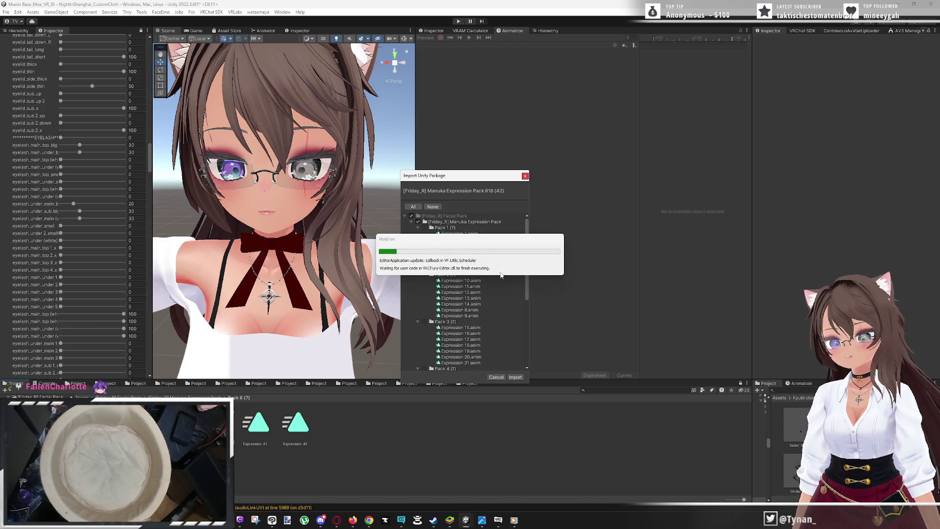
pyautogui.scroll(-5, 501, 273)
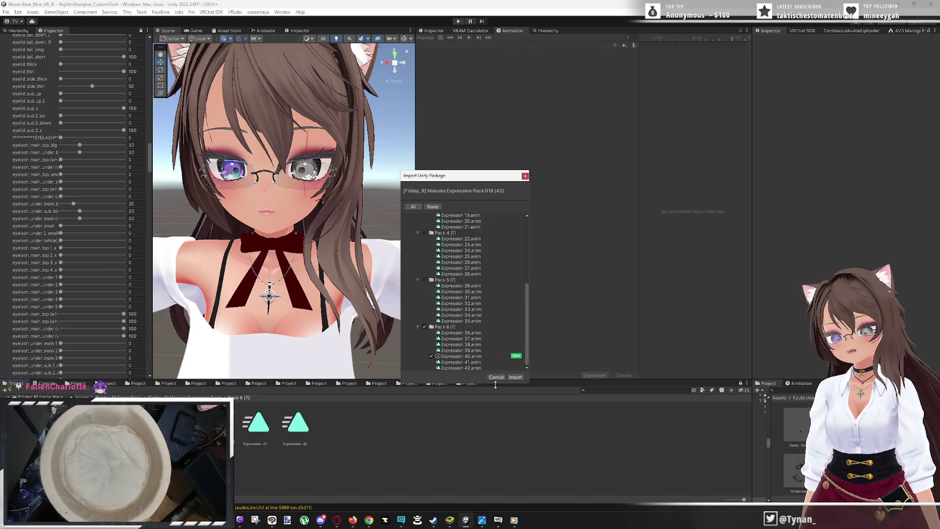
pyautogui.click(516, 378)
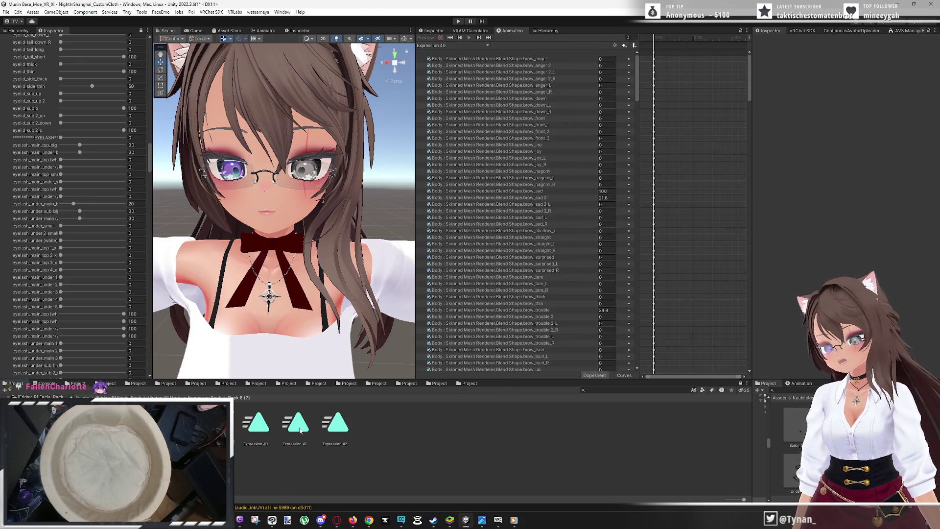
# Preview the restored Expression 40 clip, switching to Expression 41 and back
pyautogui.click(258, 424)
pyautogui.scroll(5, 846, 248)
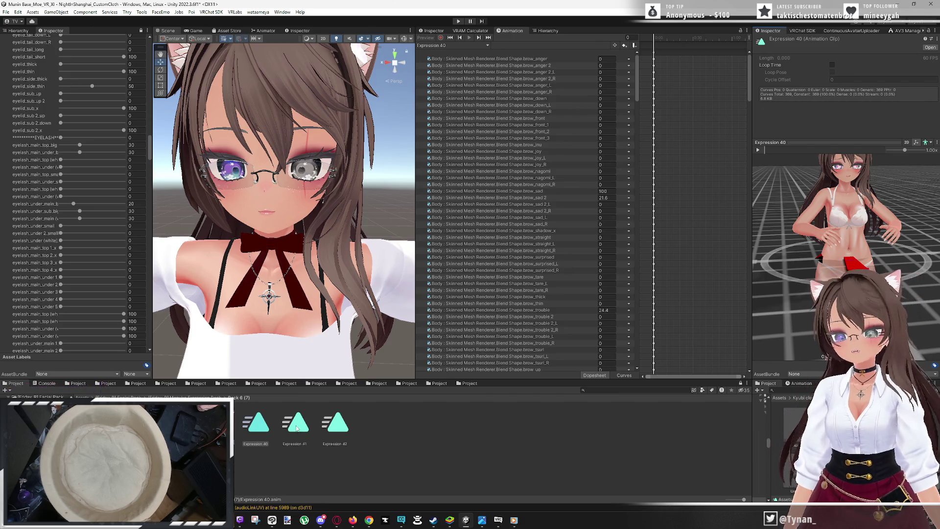
pyautogui.press('Right')
pyautogui.scroll(5, 870, 238)
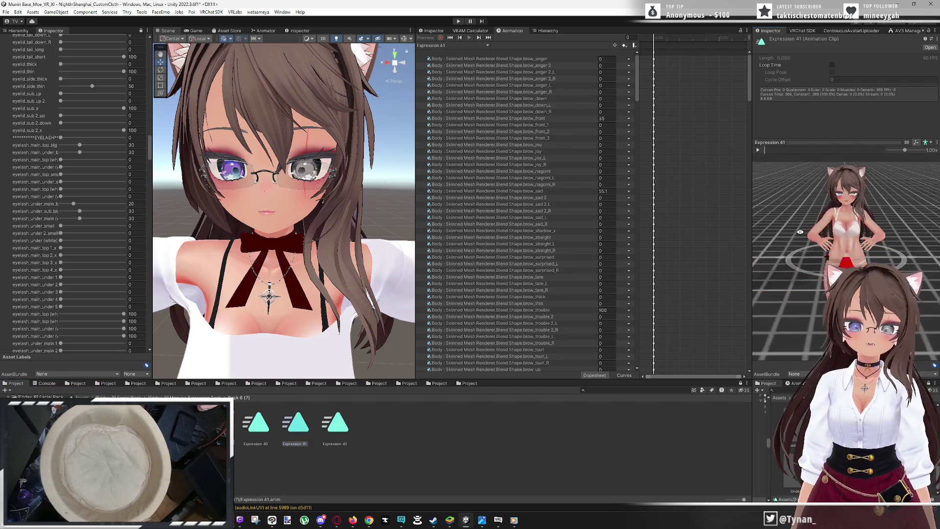
pyautogui.click(255, 429)
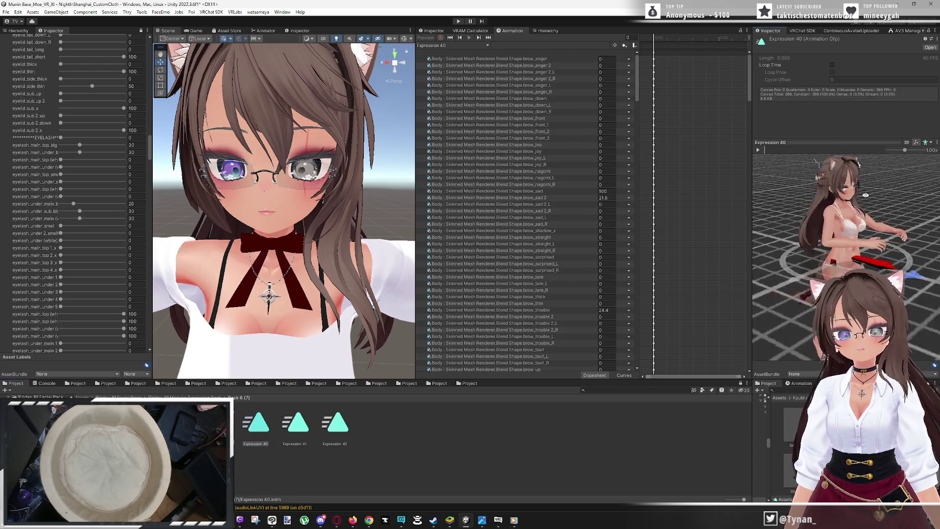
pyautogui.scroll(5, 846, 254)
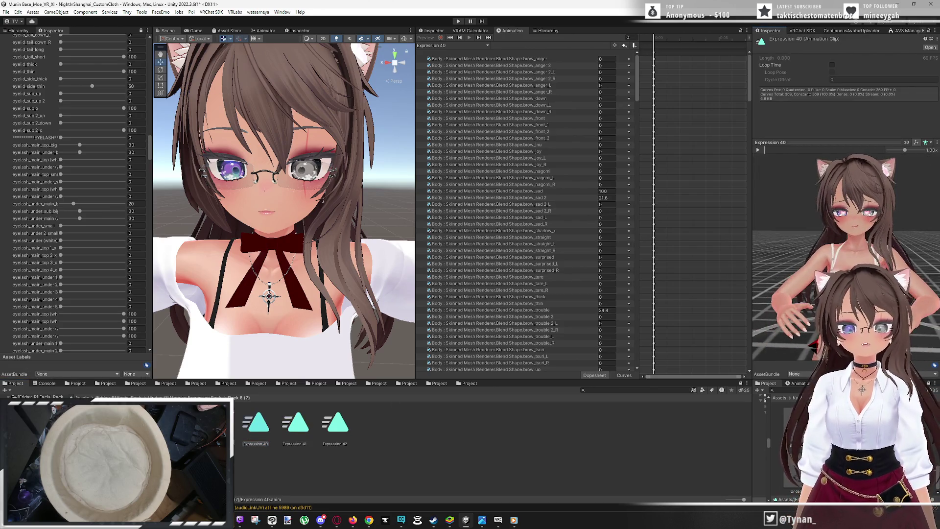
# Delete the unused brow curve blocks brow_anger–brow_nagomi_R and brow_sad 2_L–brow_thin from Expression 40
pyautogui.moveTo(833, 274); pyautogui.dragTo(808, 293)
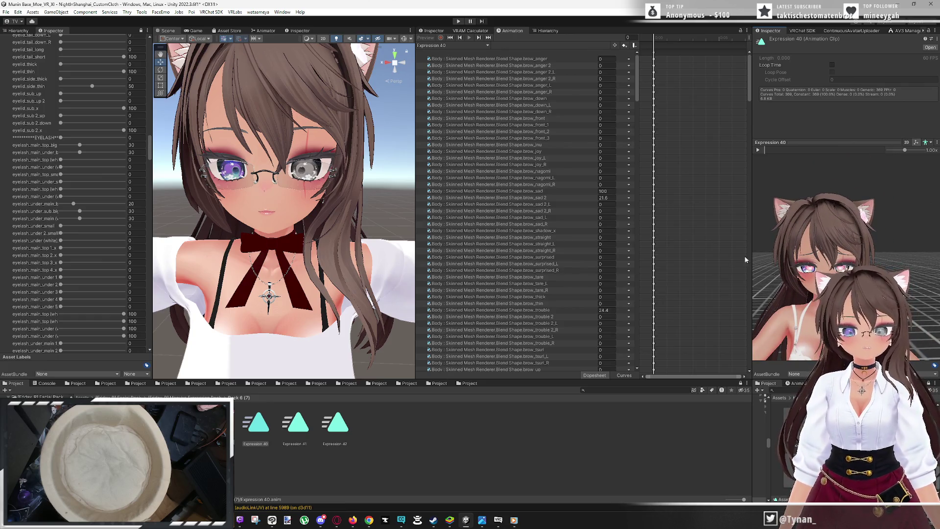
pyautogui.click(548, 58)
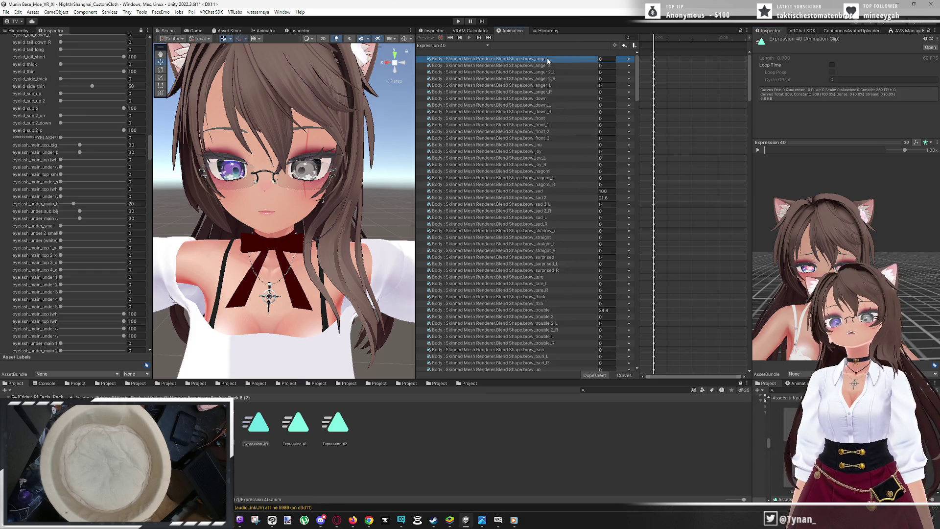
pyautogui.keyDown('shift'); pyautogui.click(572, 184); pyautogui.keyUp('shift')
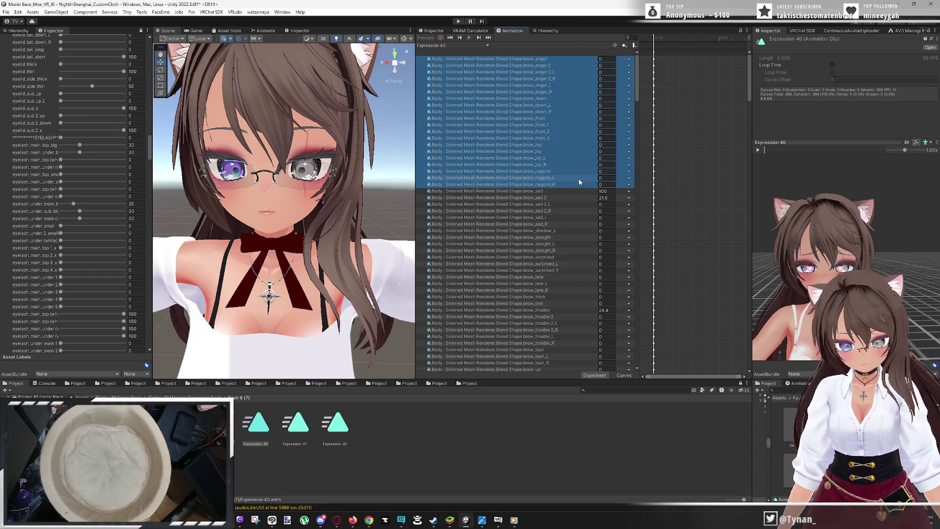
pyautogui.press('Delete')
pyautogui.click(559, 72)
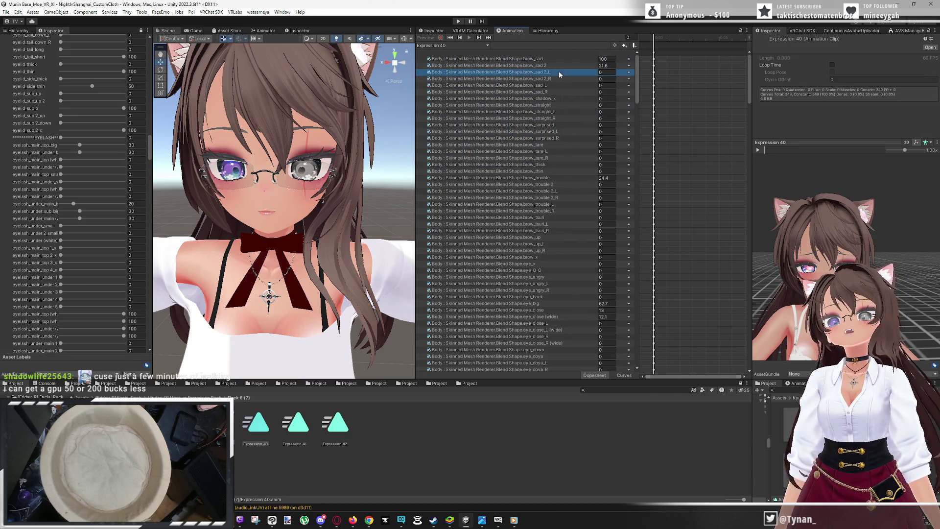
pyautogui.keyDown('shift'); pyautogui.click(565, 172); pyautogui.keyUp('shift')
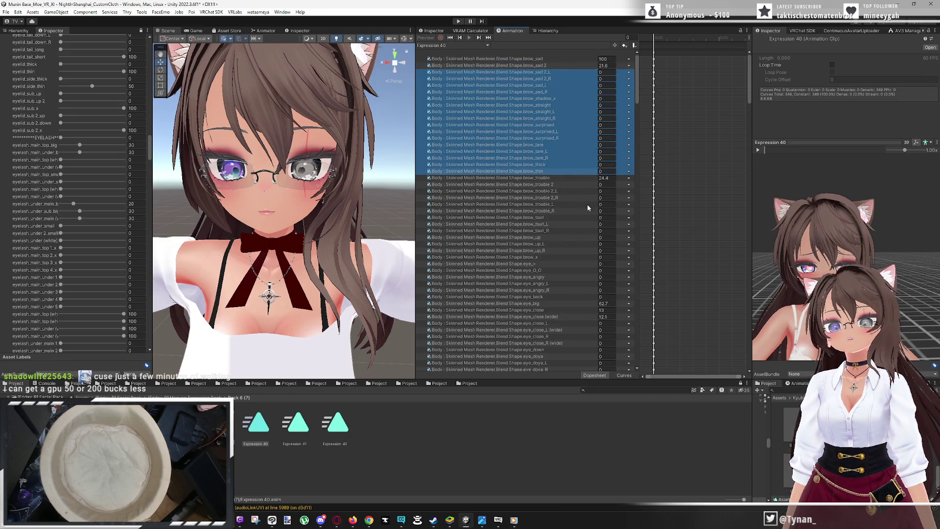
pyautogui.press('Delete')
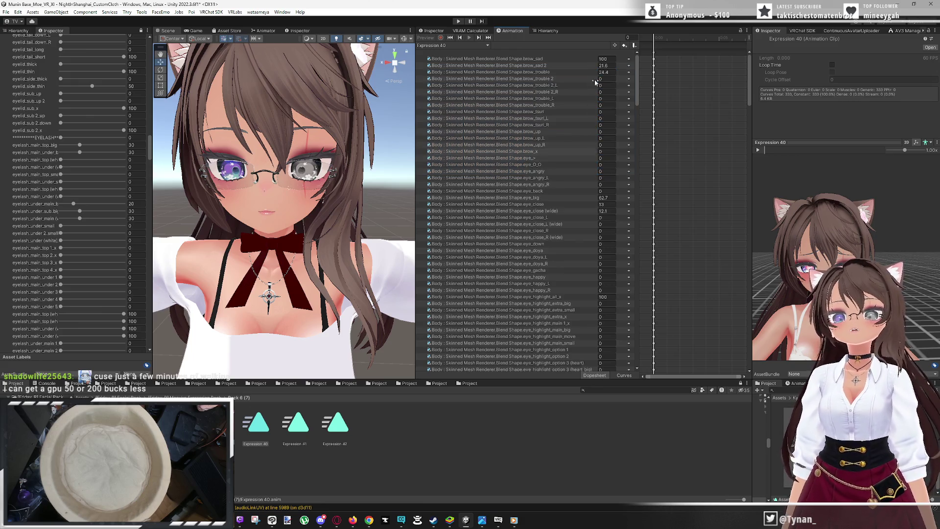
# Delete the unused brow_trouble 2–eye_back and eye_close_L–eye_happy_R curve blocks
pyautogui.click(586, 78)
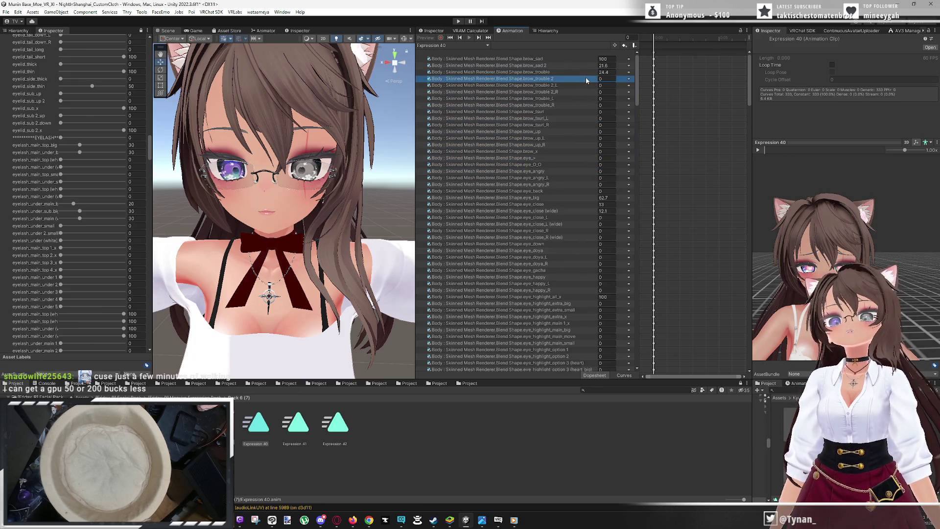
pyautogui.keyDown('shift'); pyautogui.click(591, 193); pyautogui.keyUp('shift')
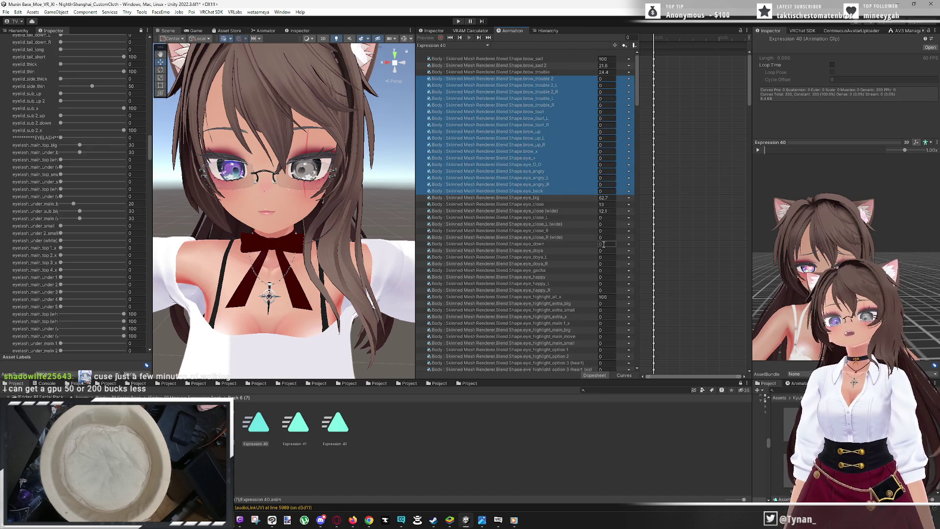
pyautogui.press('Delete')
pyautogui.click(587, 98)
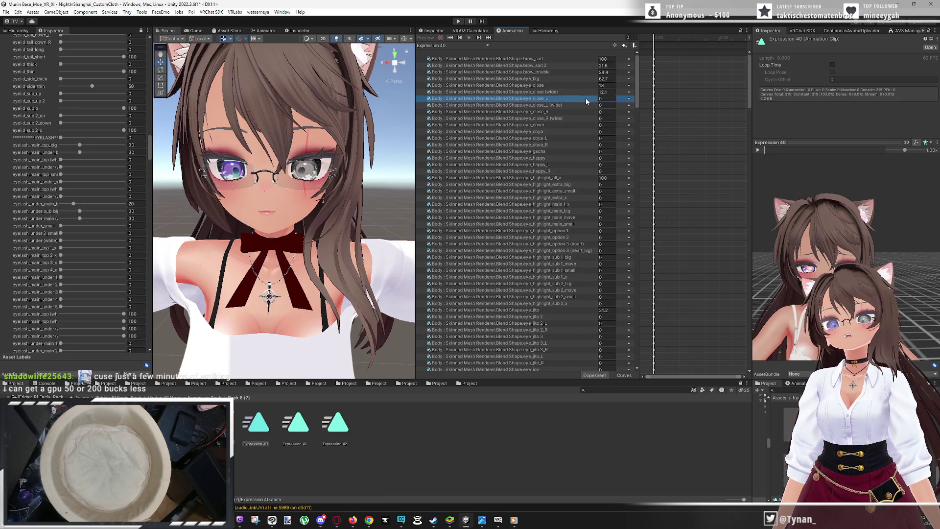
pyautogui.keyDown('shift'); pyautogui.click(589, 171); pyautogui.keyUp('shift')
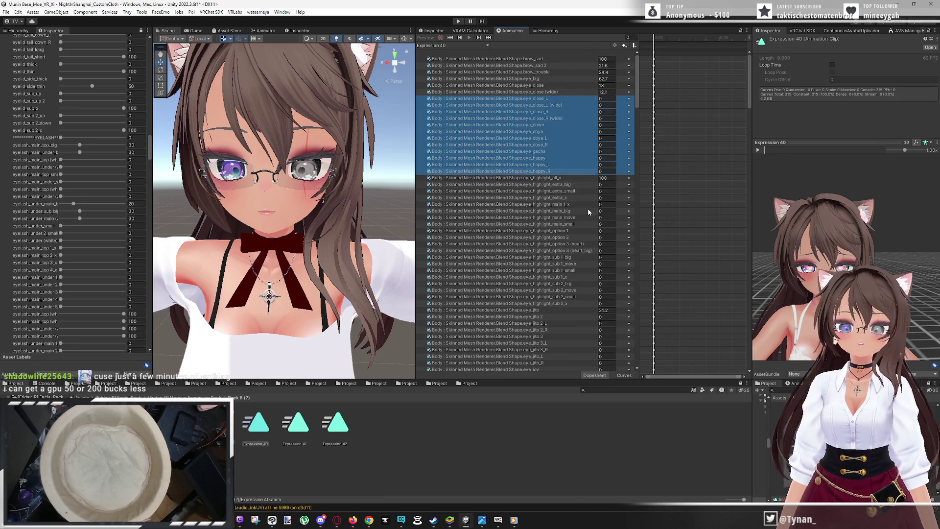
pyautogui.press('Delete')
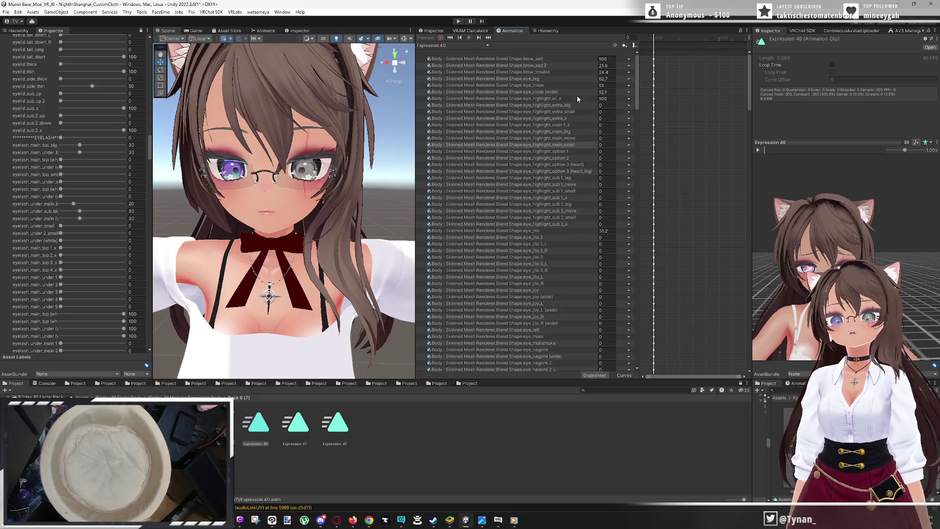
# Delete the unused eye-highlight curves from eye_highlight_extra_big to eye_highlight_sub 2_x
pyautogui.click(571, 105)
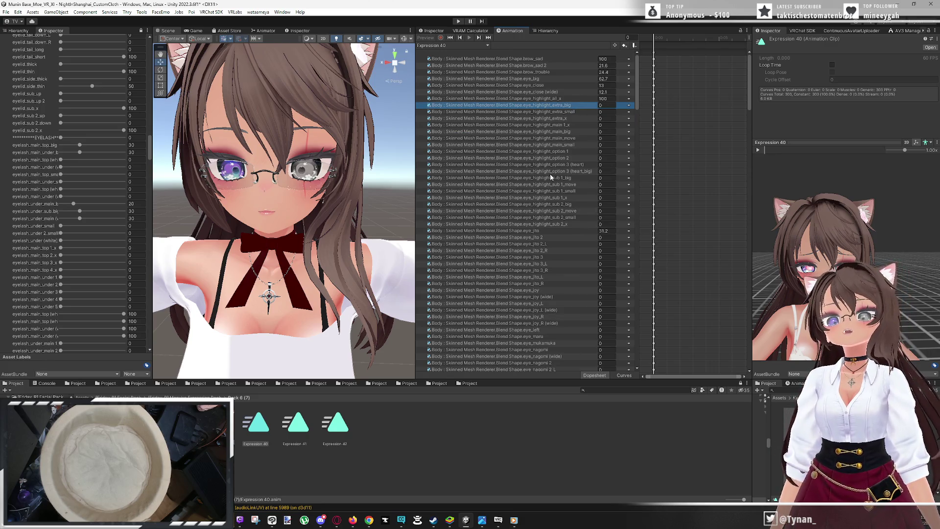
pyautogui.keyDown('shift'); pyautogui.click(573, 225); pyautogui.keyUp('shift')
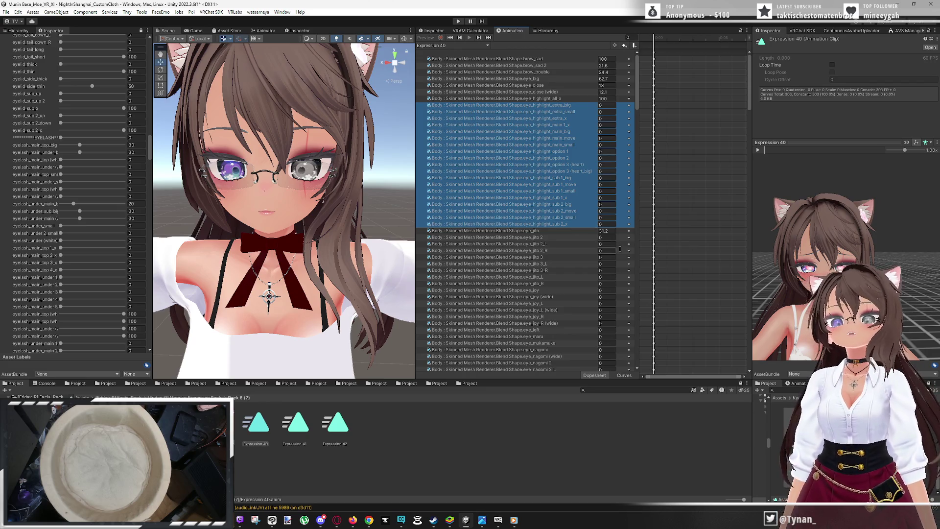
pyautogui.press('Delete')
pyautogui.click(573, 112)
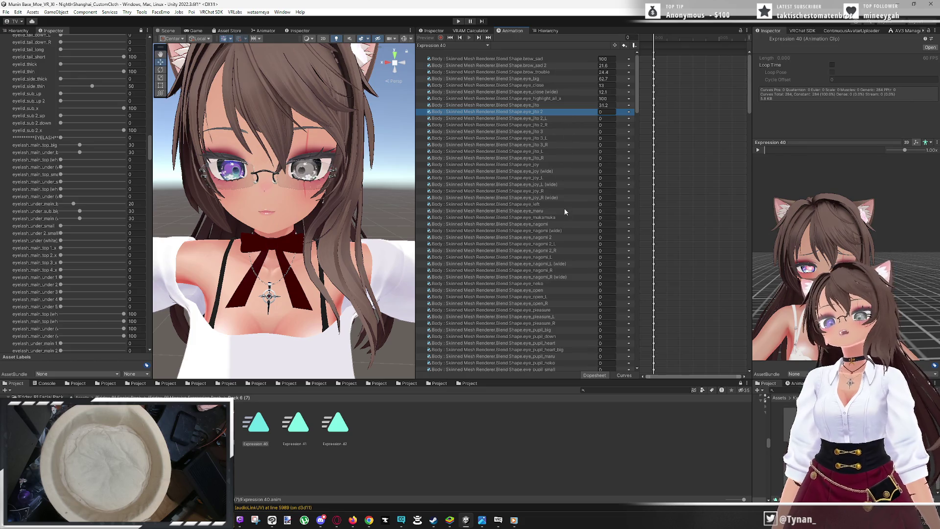
# Delete the block of unused eyelid curves from Expression 40
pyautogui.scroll(-9, 569, 289)
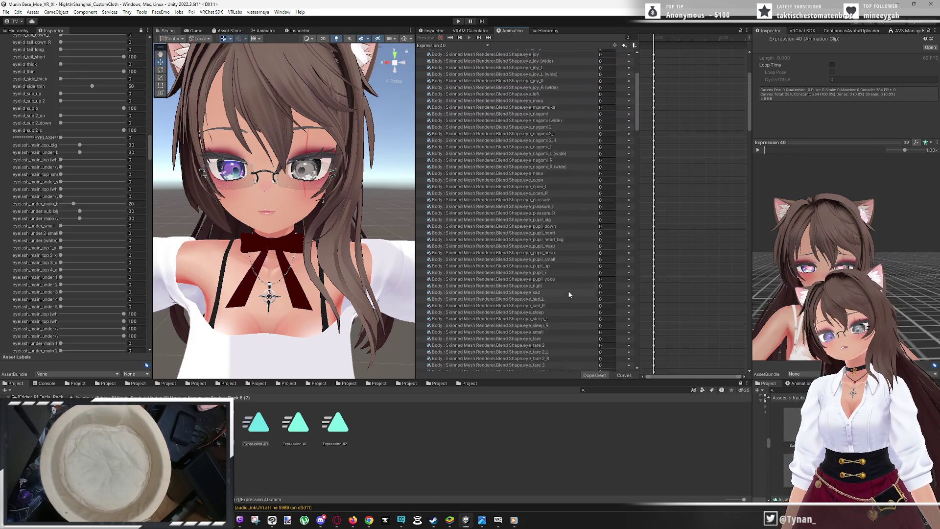
pyautogui.scroll(-15, 537, 296)
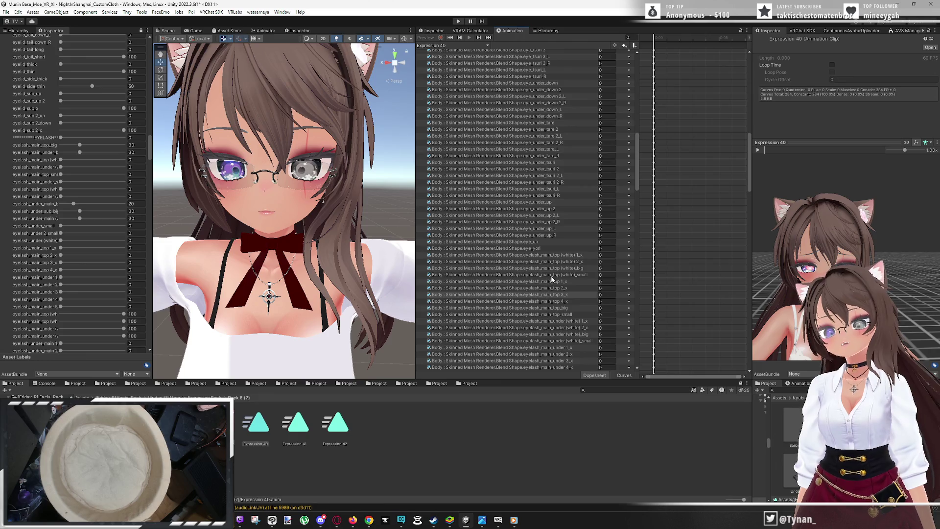
pyautogui.scroll(-20, 552, 280)
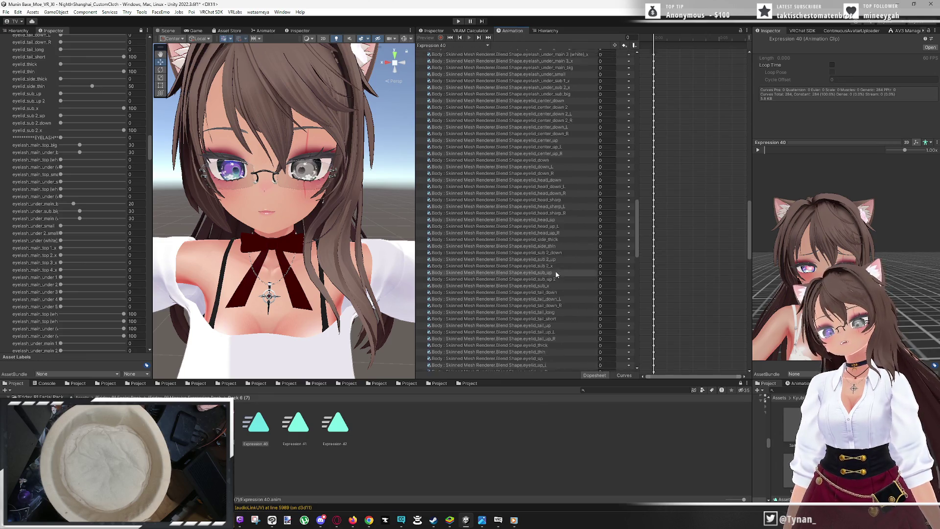
pyautogui.scroll(15, 555, 271)
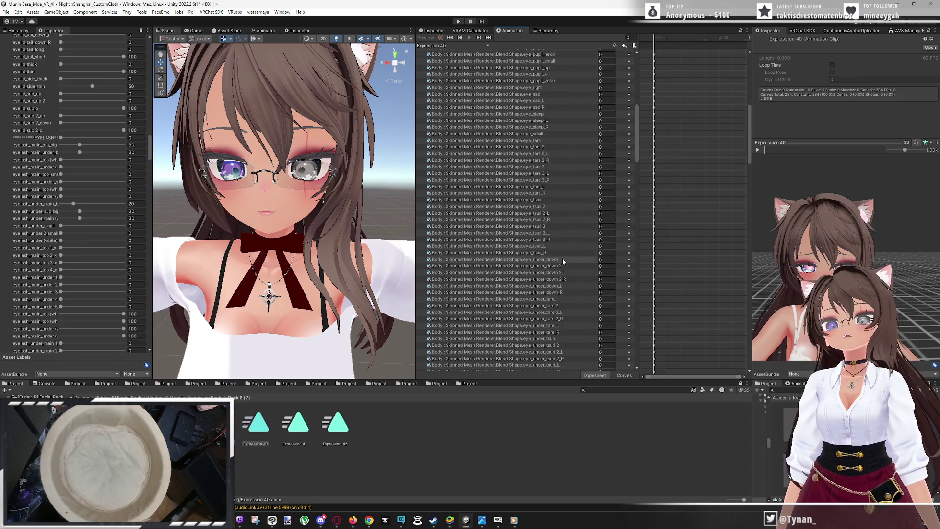
pyautogui.scroll(8, 563, 259)
pyautogui.scroll(-15, 612, 291)
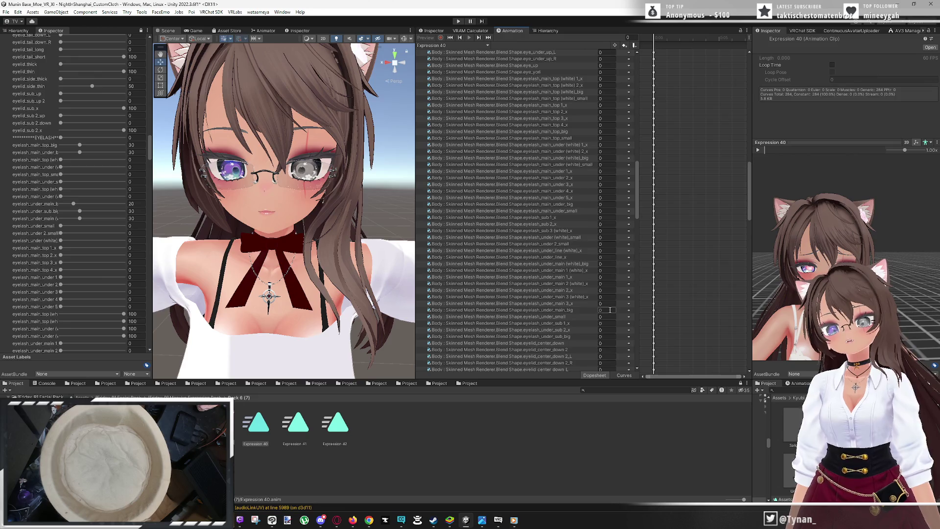
pyautogui.scroll(-15, 610, 310)
pyautogui.scroll(3, 609, 313)
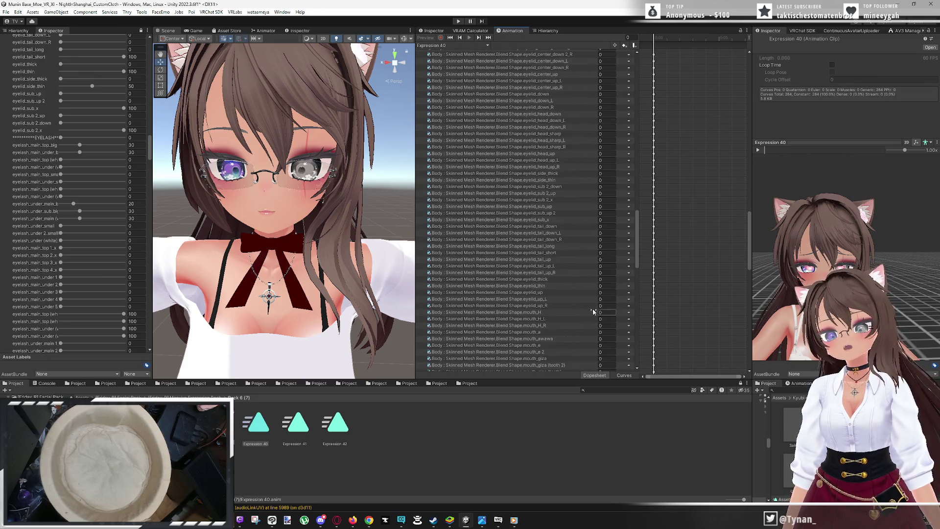
pyautogui.keyDown('shift'); pyautogui.click(550, 305); pyautogui.keyUp('shift')
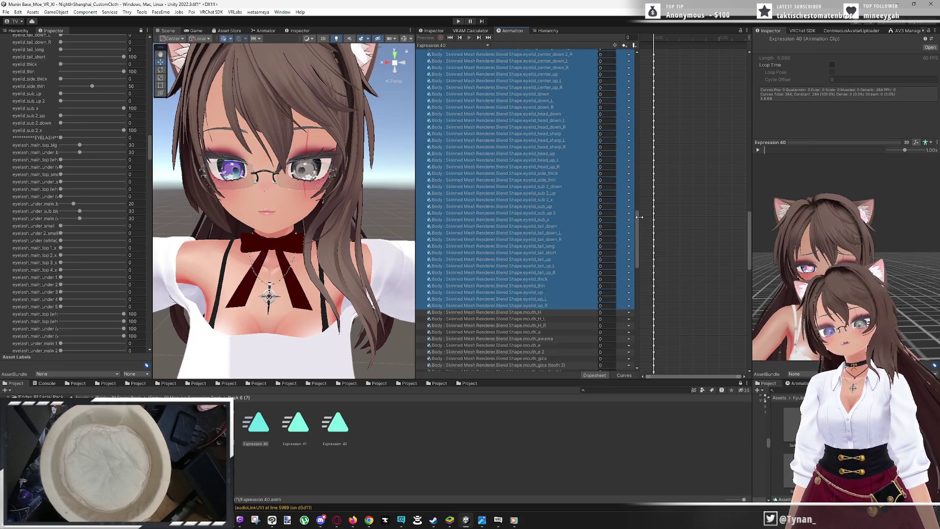
pyautogui.press('Delete')
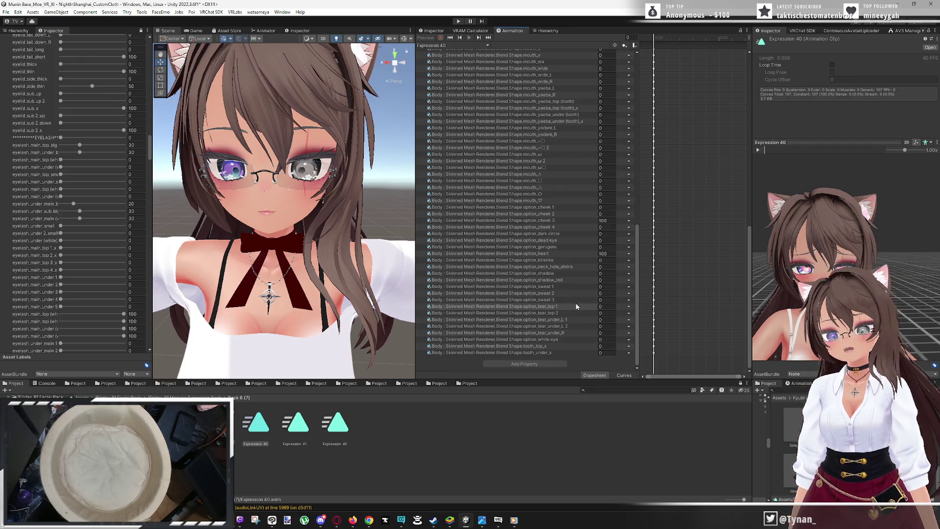
# Delete every curve from option_cheek 4 through tooth_under_x, keeping option_cheek 3 at 100
pyautogui.click(551, 351)
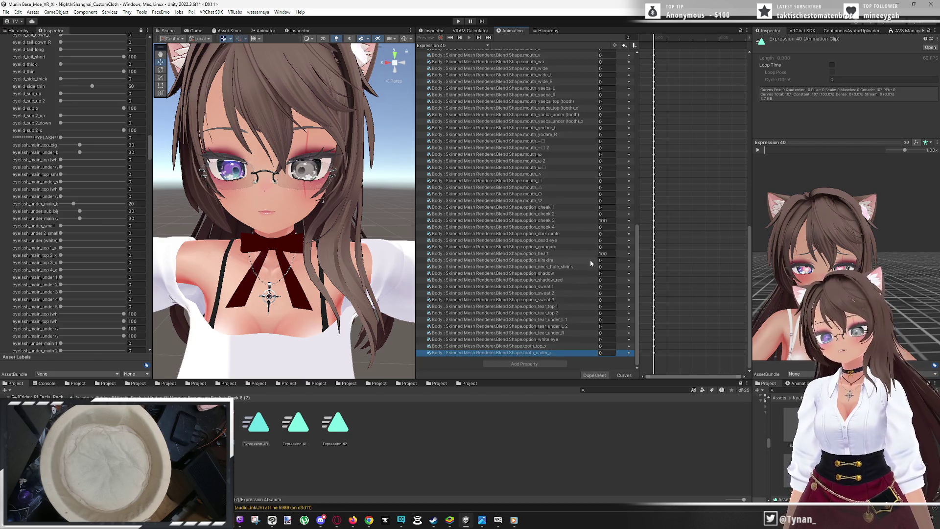
pyautogui.click(610, 254)
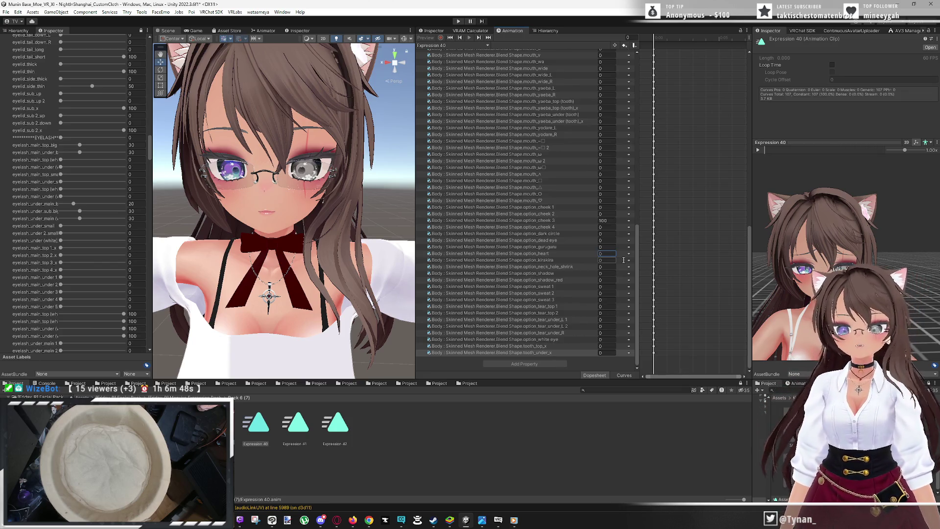
pyautogui.click(569, 227)
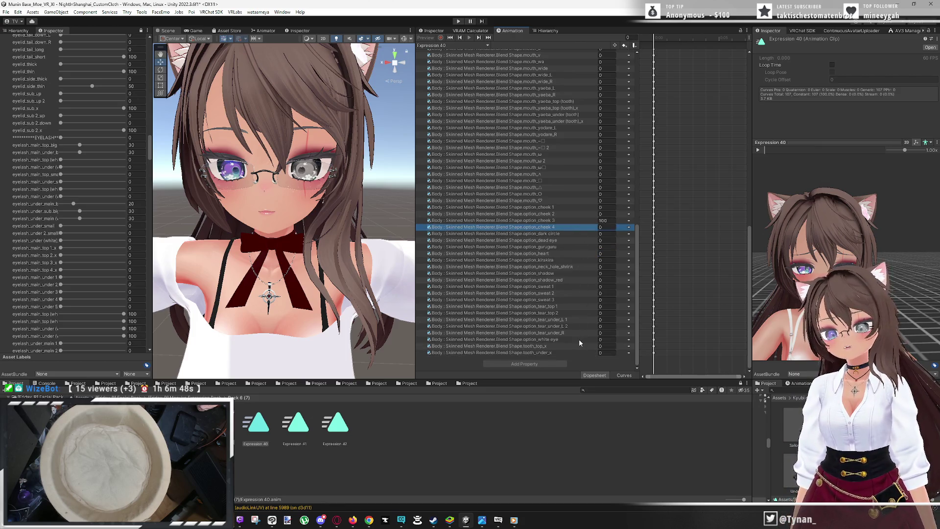
pyautogui.keyDown('shift'); pyautogui.click(565, 353); pyautogui.keyUp('shift')
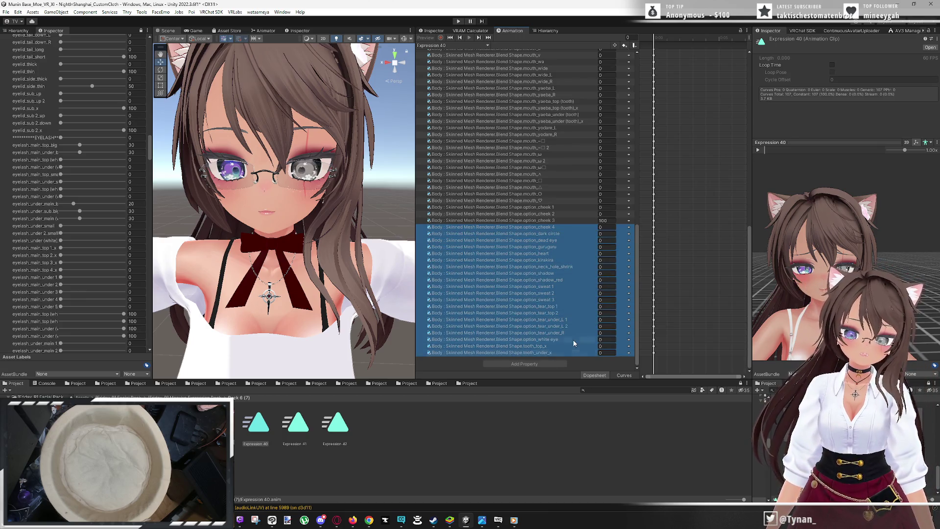
pyautogui.press('Delete')
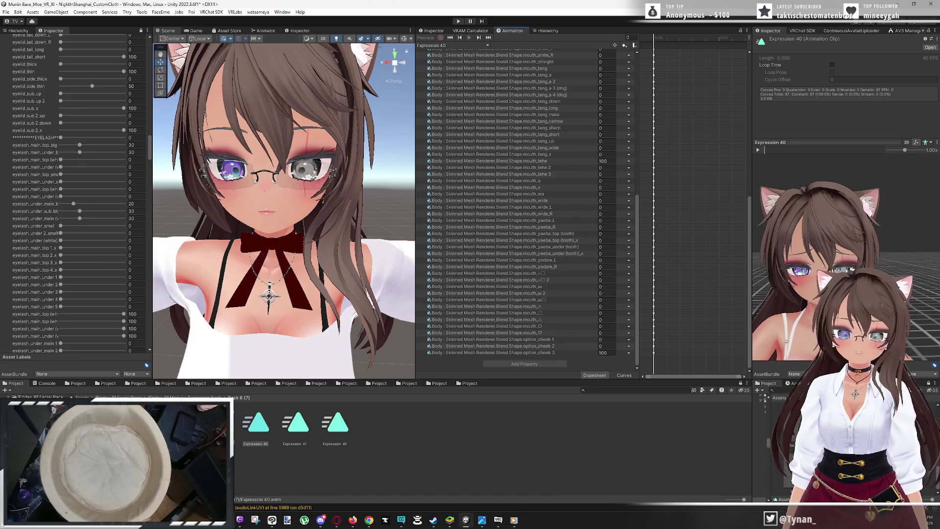
# Zoom the Expression 40 preview onto the avatar's face and select the brow_sad value
pyautogui.click(296, 425)
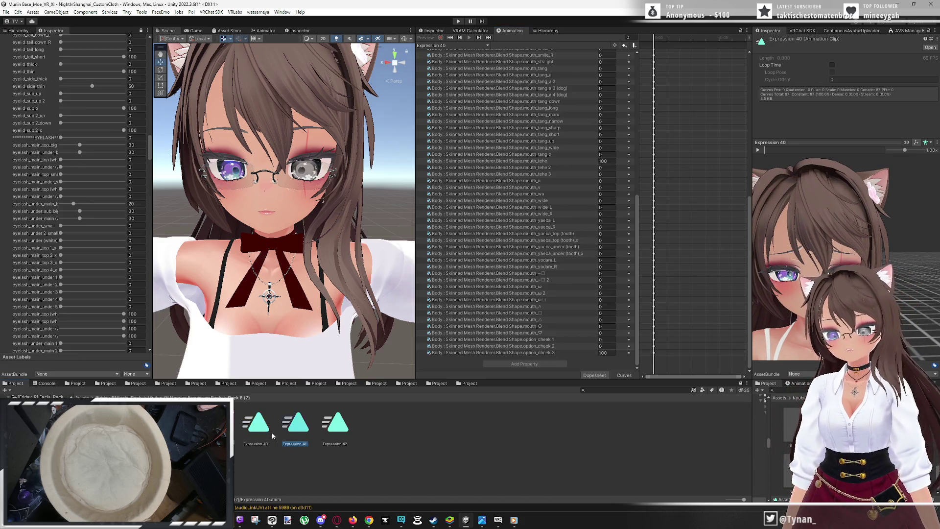
pyautogui.click(254, 425)
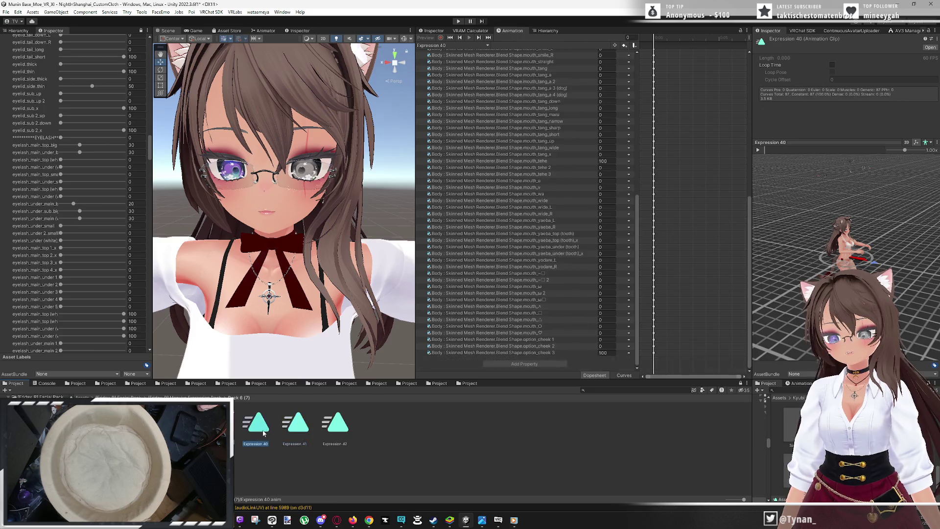
pyautogui.scroll(6, 809, 304)
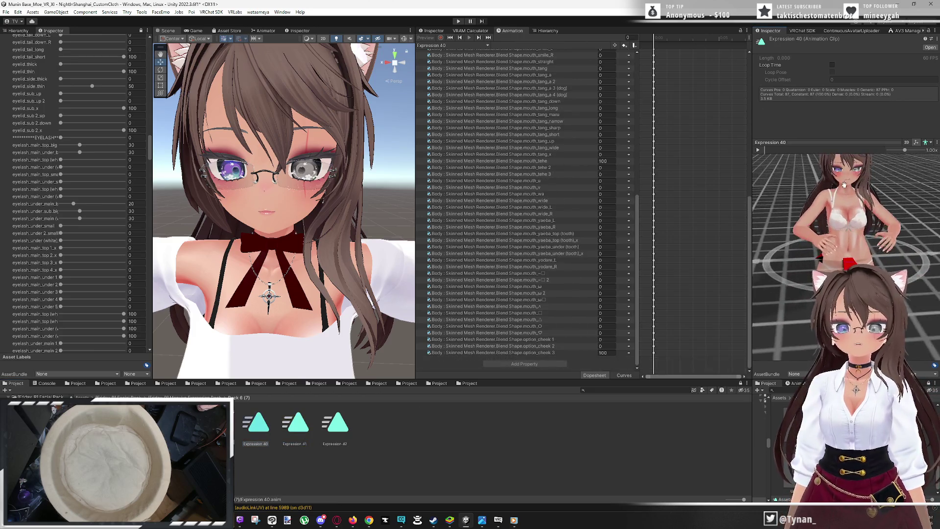
pyautogui.scroll(5, 809, 304)
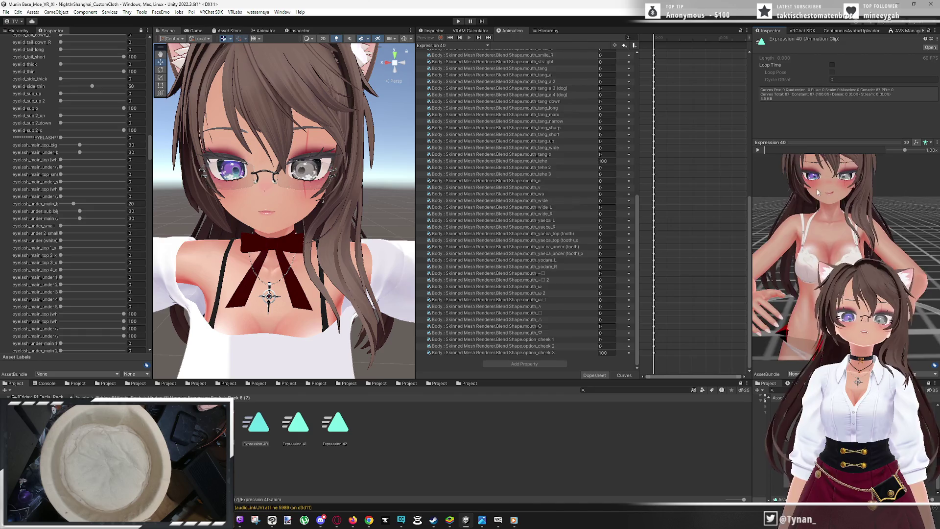
pyautogui.scroll(5, 842, 222)
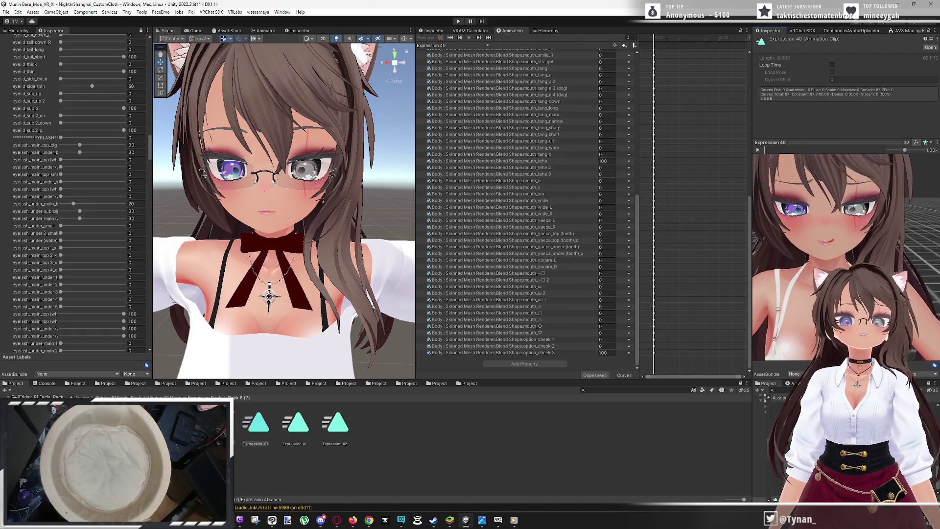
pyautogui.moveTo(824, 230)
pyautogui.mouseDown()
pyautogui.moveTo(823, 219)
pyautogui.moveTo(824, 239)
pyautogui.mouseUp()
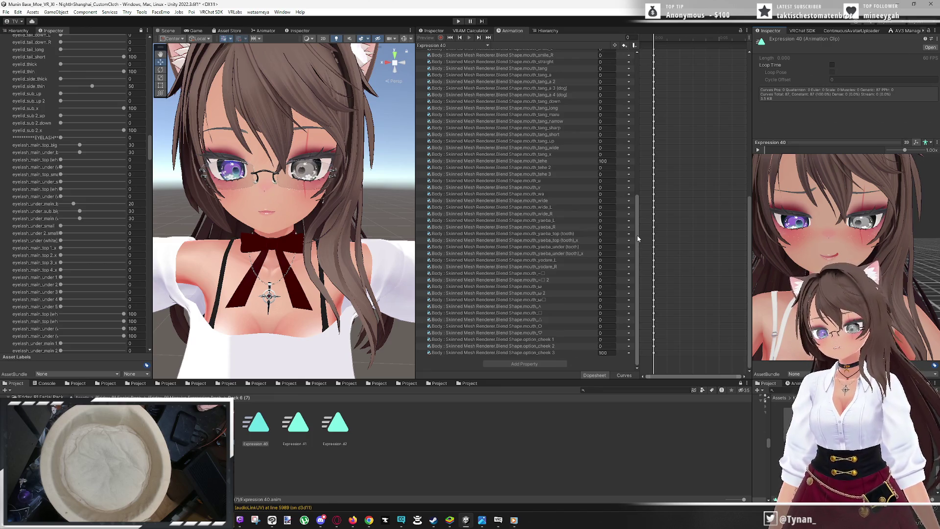
pyautogui.moveTo(636, 235); pyautogui.dragTo(649, 76)
pyautogui.click(608, 59)
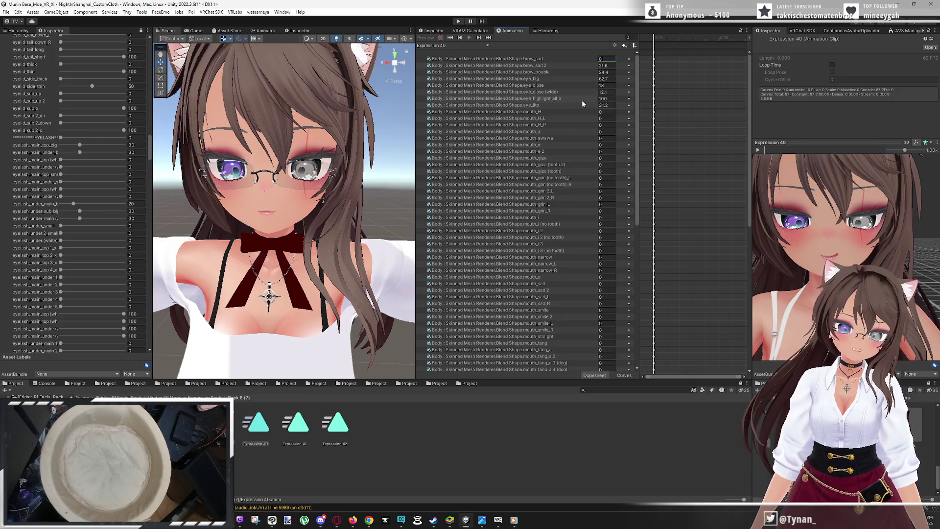
# Enter 50 as the Expression 40 brow_trouble value and widen the property list slightly
pyautogui.moveTo(597, 75); pyautogui.dragTo(712, 83)
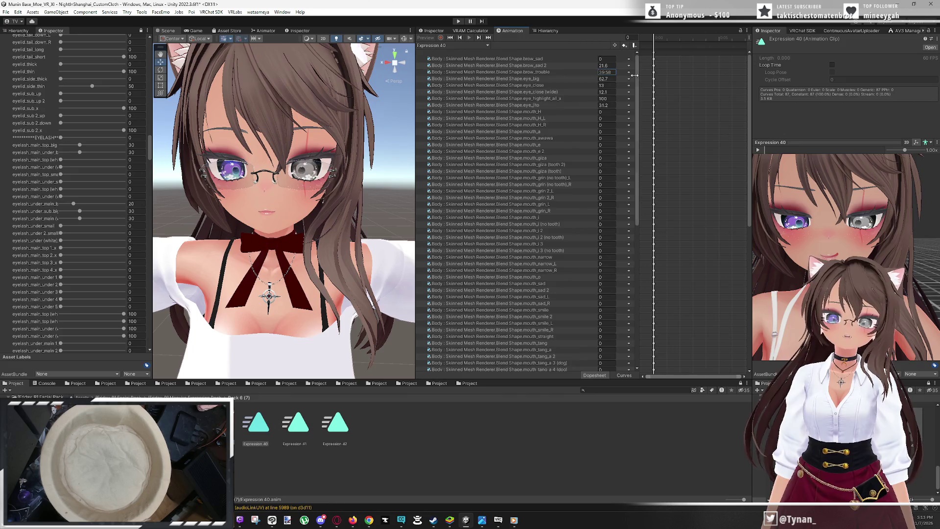
pyautogui.write('50')
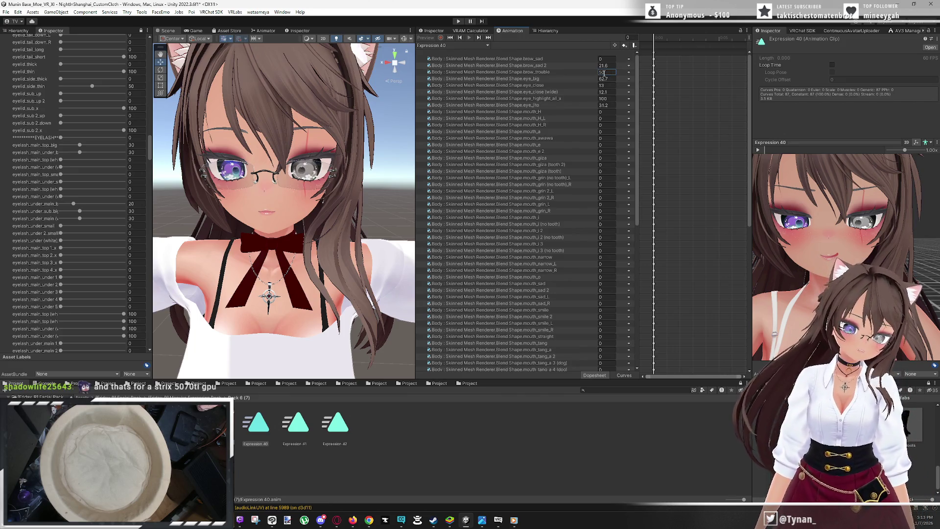
pyautogui.press('Return')
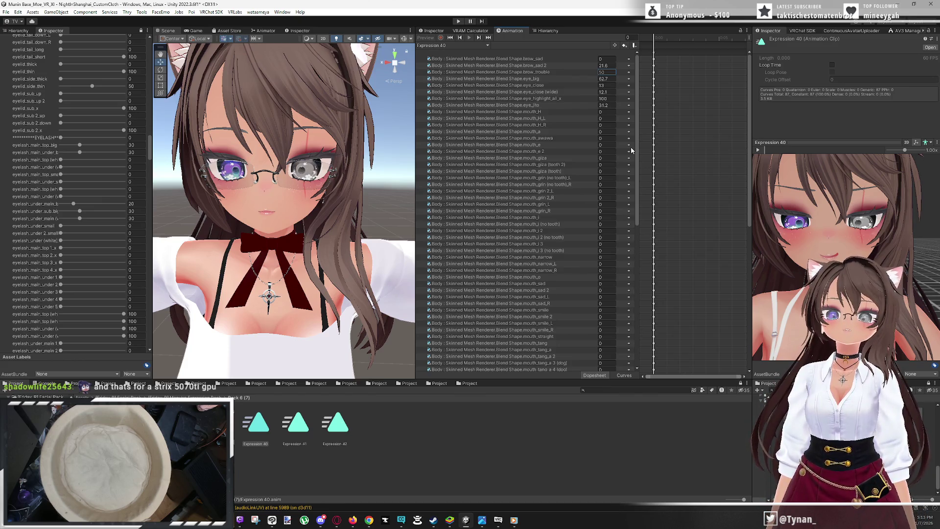
pyautogui.moveTo(638, 153); pyautogui.dragTo(689, 150)
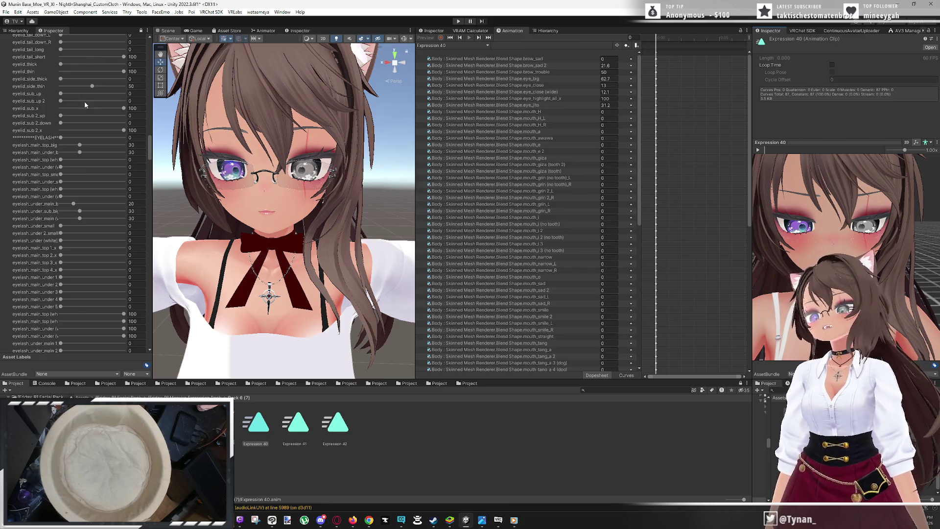
pyautogui.click(16, 32)
# Select the Suggestive object and bring up its VRCFury toggles in the Inspector
pyautogui.click(70, 338)
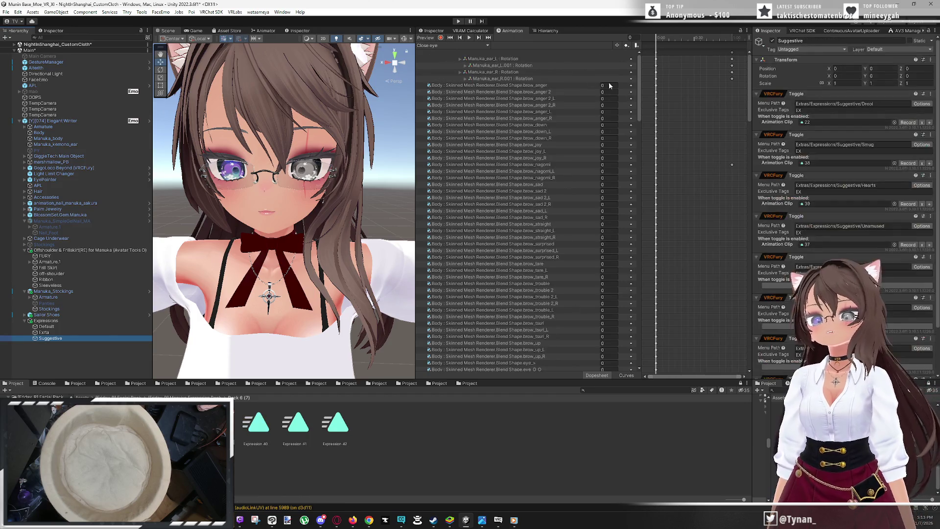
pyautogui.click(255, 422)
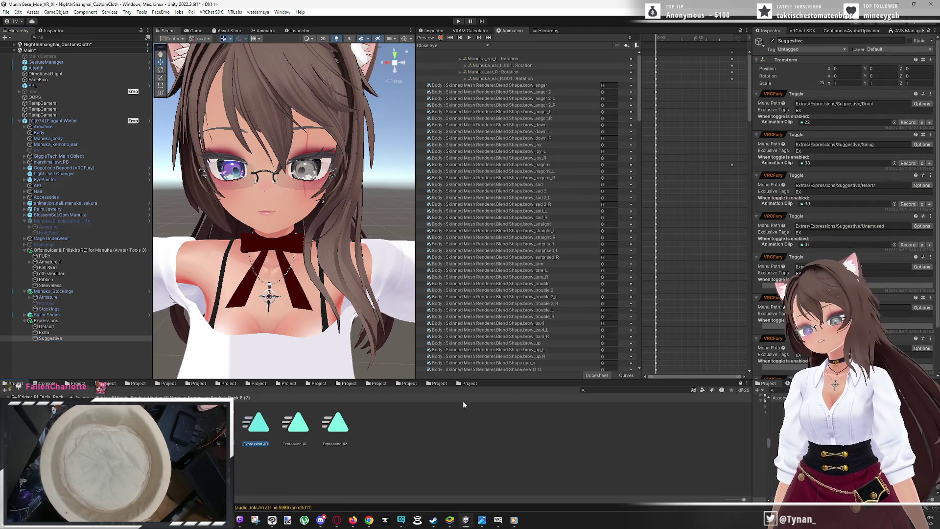
pyautogui.click(434, 31)
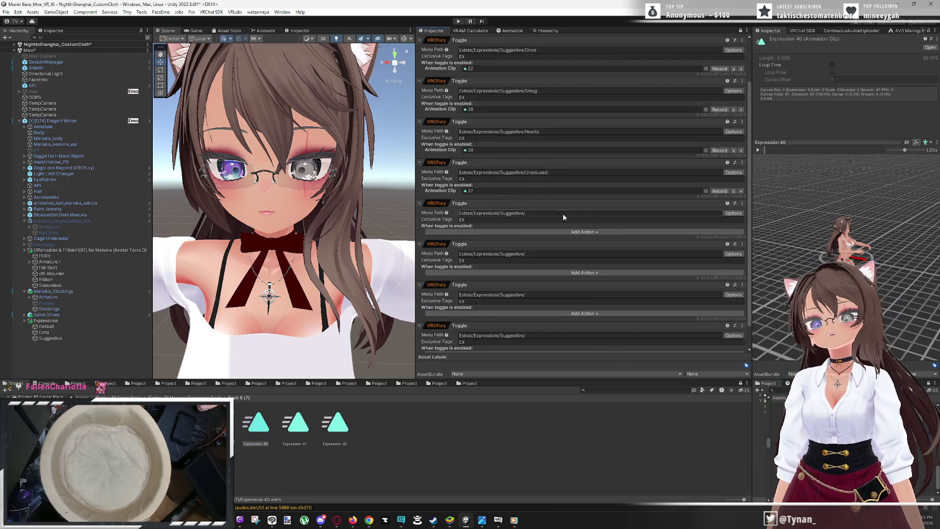
pyautogui.scroll(5, 852, 189)
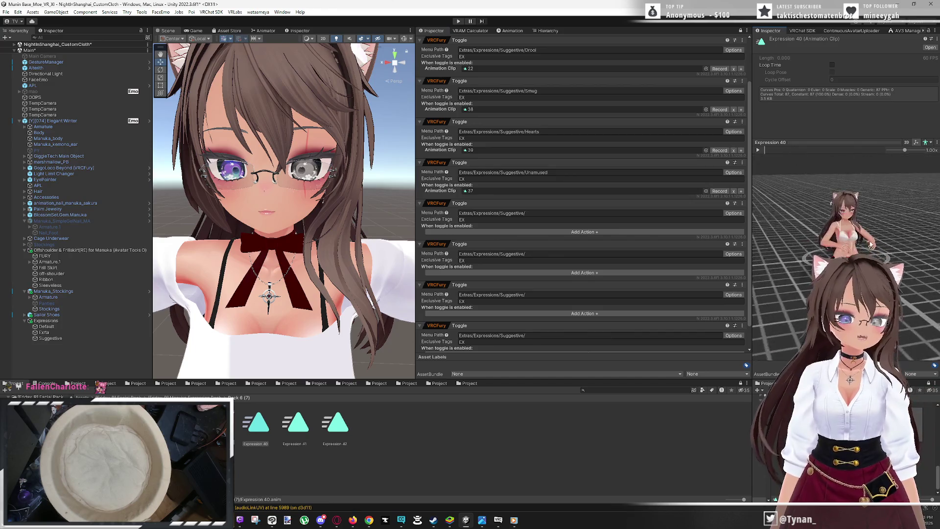
pyautogui.scroll(4, 851, 189)
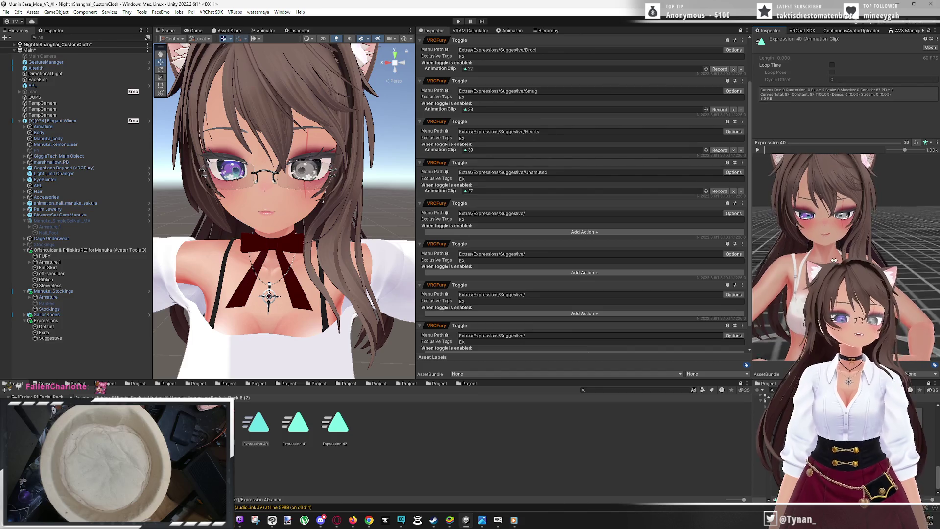
pyautogui.scroll(3, 851, 189)
pyautogui.moveTo(851, 189); pyautogui.dragTo(867, 221)
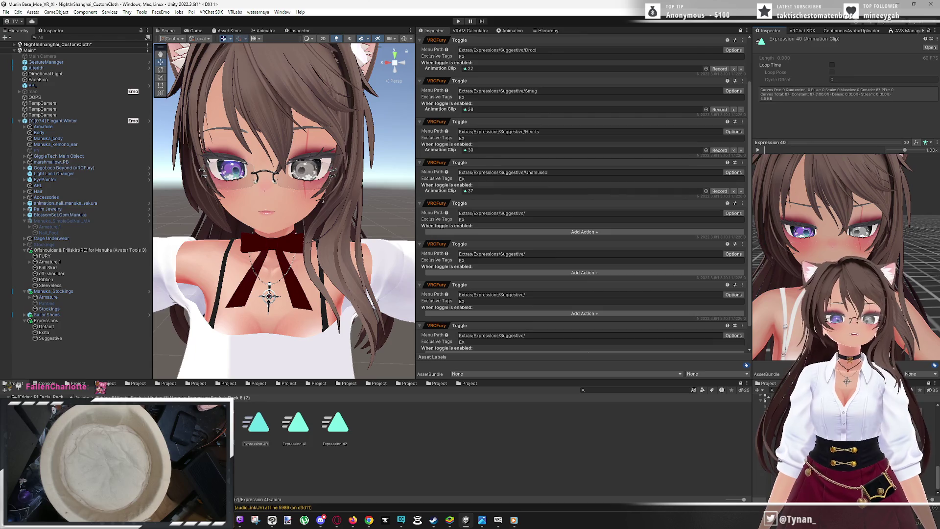
# Name the fifth toggle Lip Lick and give it an Animation Clip action using Expression 40
pyautogui.click(544, 215)
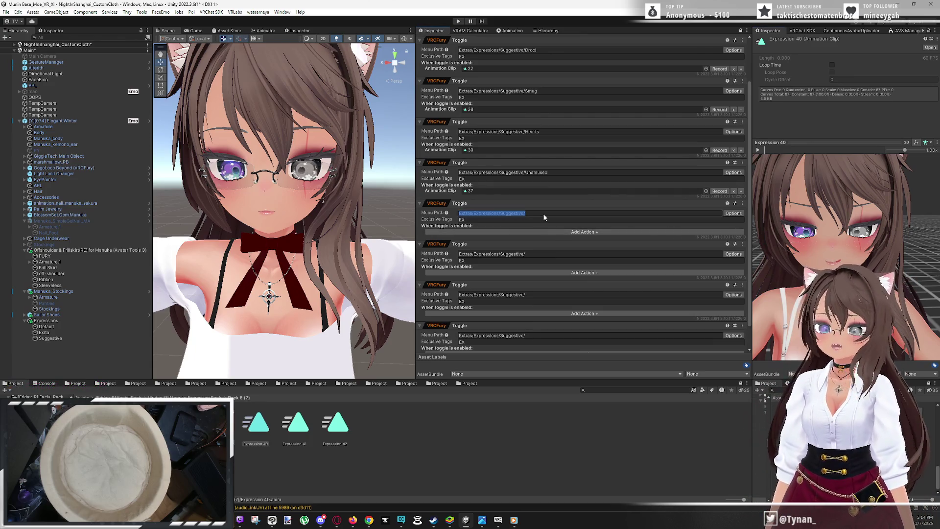
pyautogui.click(544, 216)
pyautogui.write('Lip Lick')
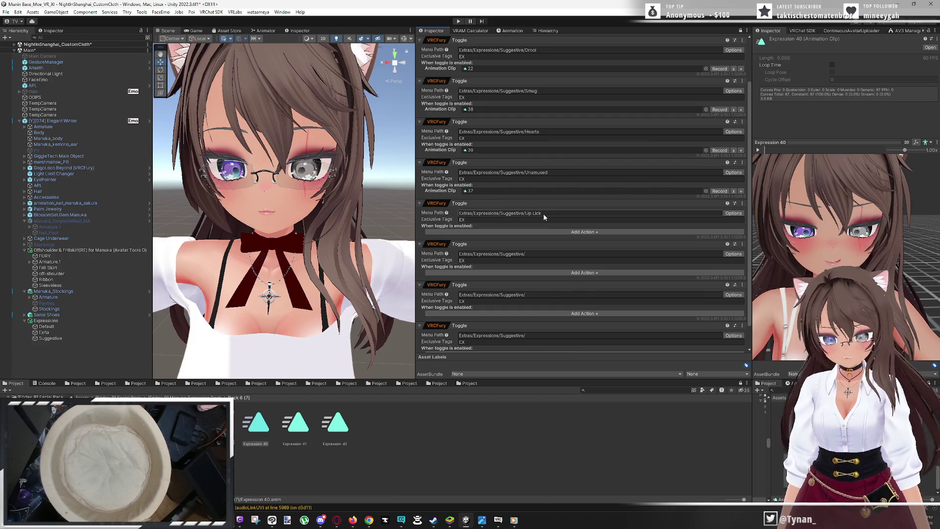
pyautogui.click(557, 232)
pyautogui.click(557, 238)
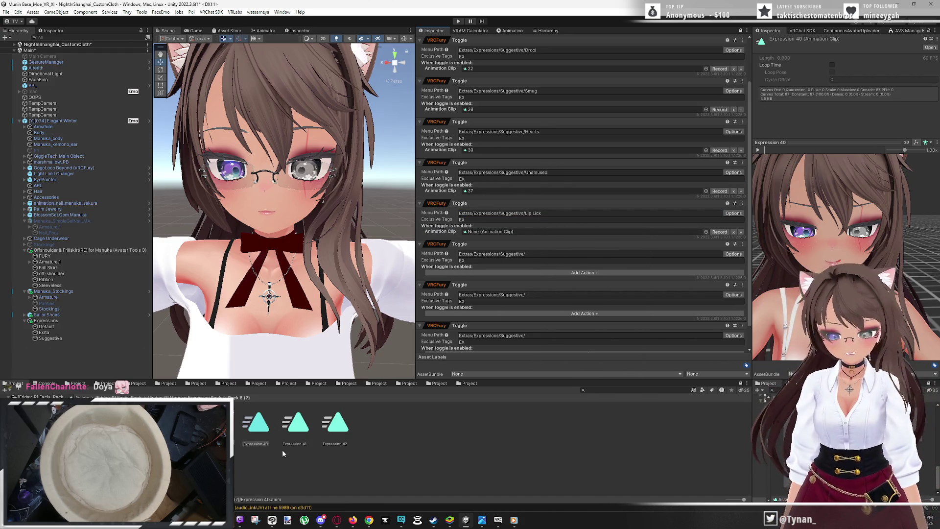
pyautogui.moveTo(541, 242); pyautogui.dragTo(545, 234)
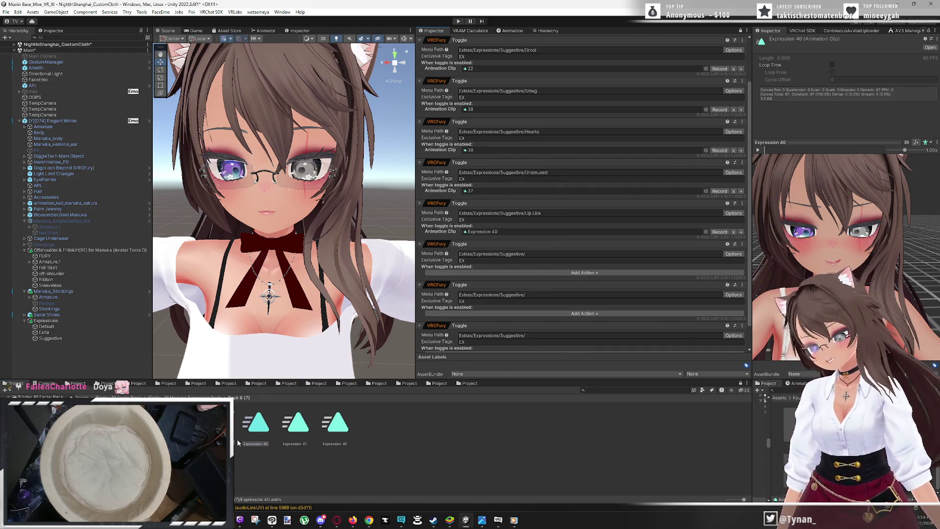
pyautogui.press('Up')
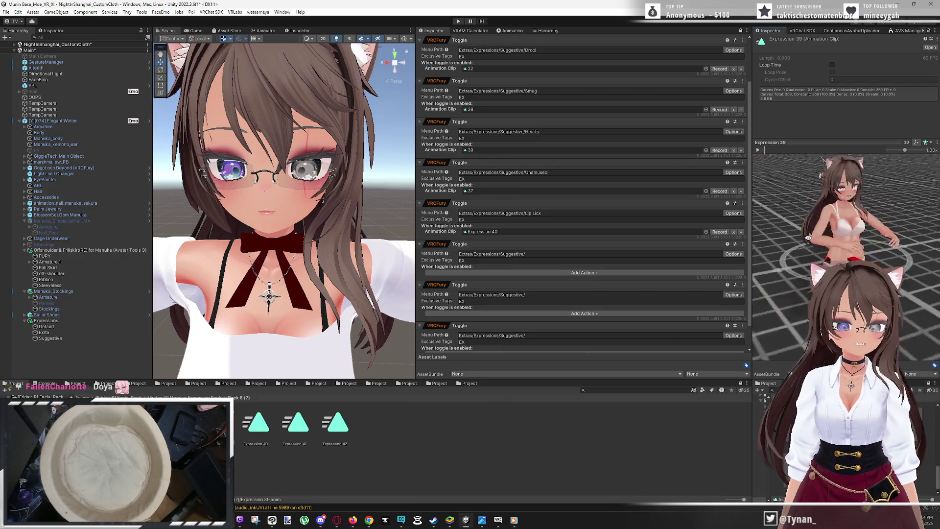
# Preview Expression 38, 37 and 36, then open the Pack 5 expressions folder
pyautogui.scroll(3, 846, 230)
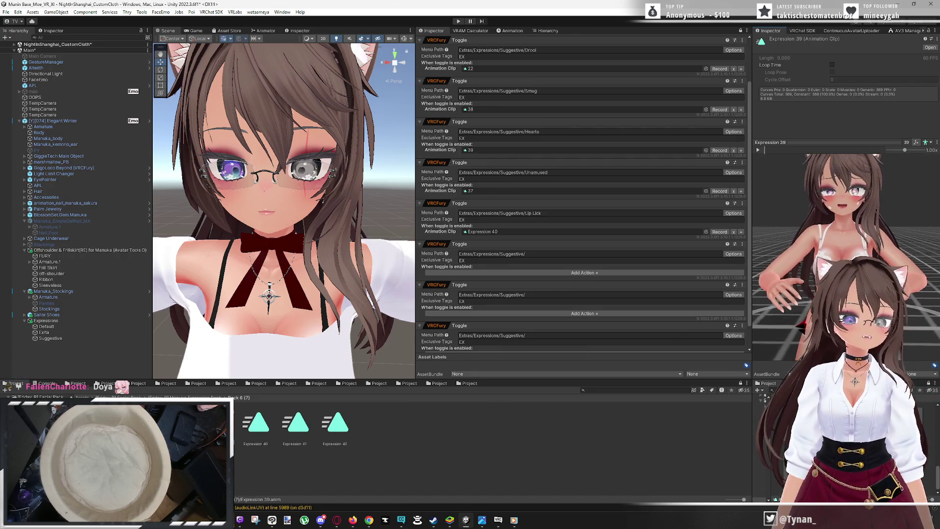
pyautogui.press('Up')
pyautogui.scroll(3, 856, 233)
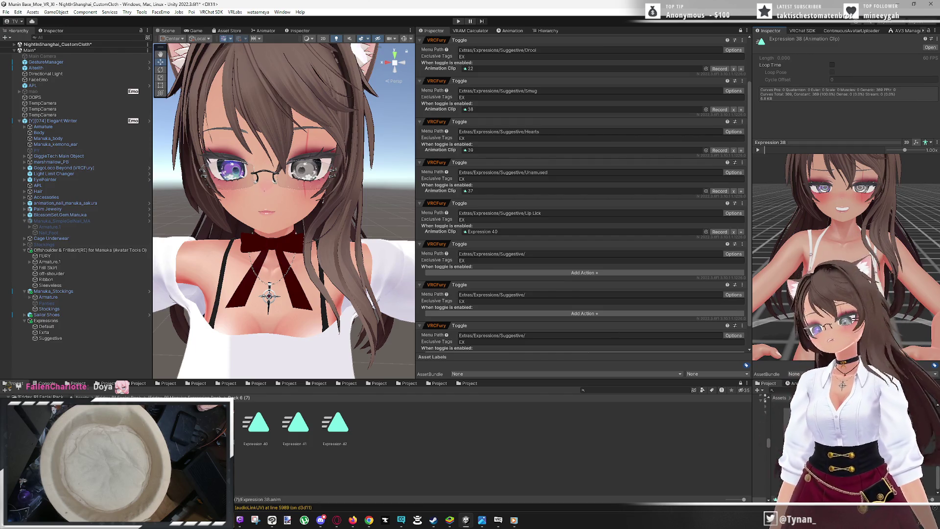
pyautogui.press('Up')
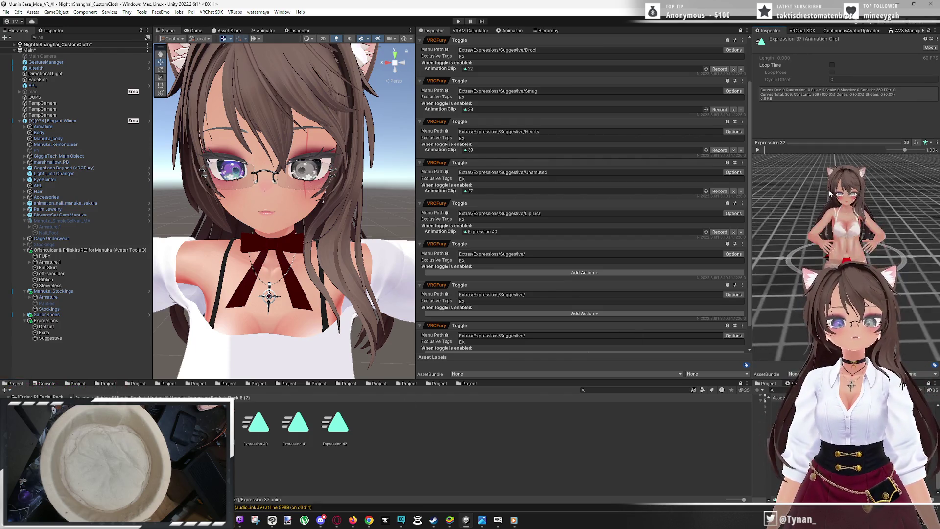
pyautogui.scroll(3, 856, 233)
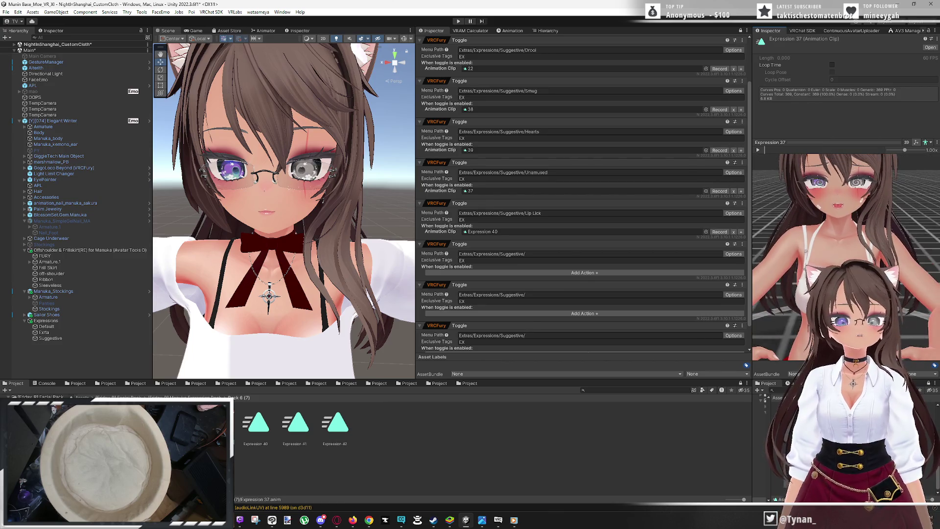
pyautogui.press('Left')
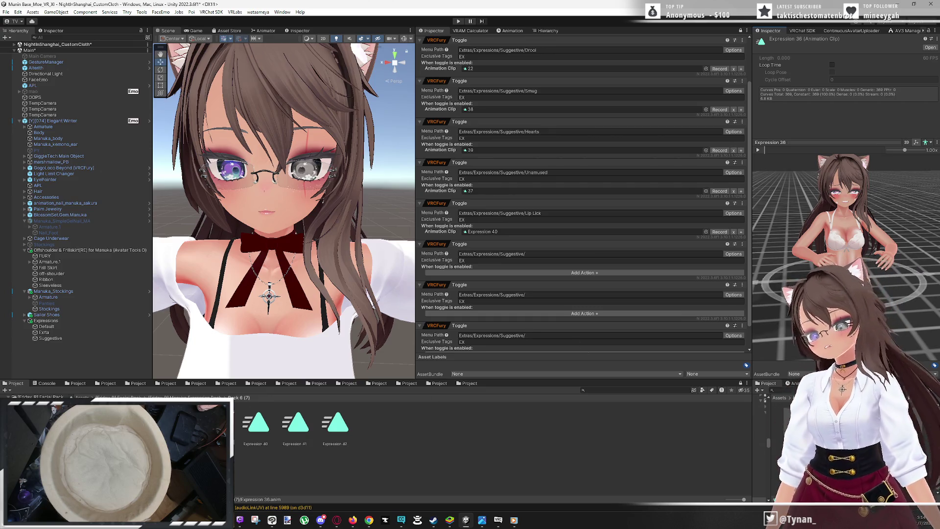
pyautogui.click(249, 439)
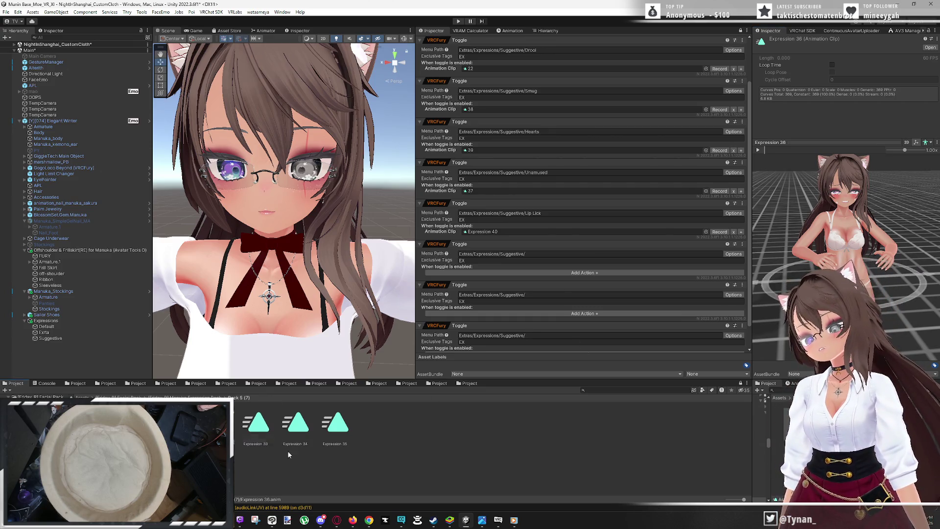
# Preview Expression 35, 34 and 33 on the avatar's face
pyautogui.click(843, 223)
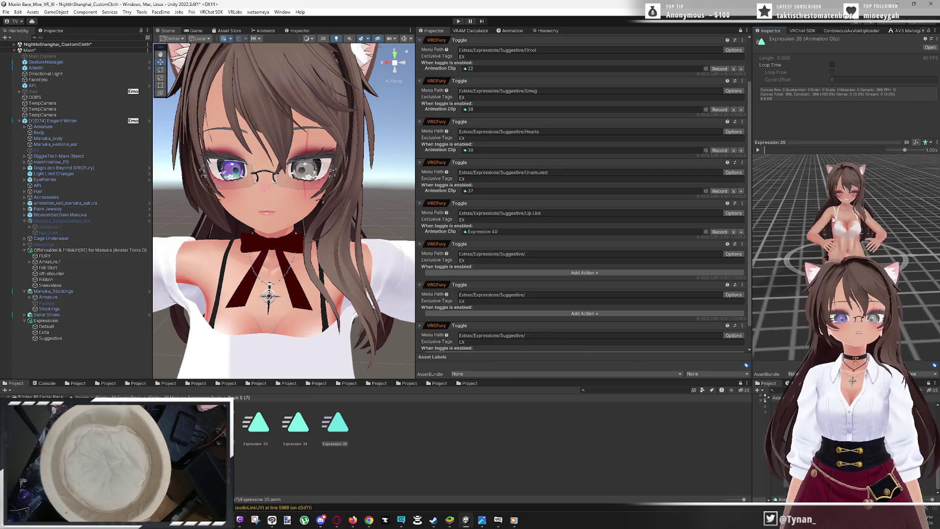
pyautogui.scroll(5, 844, 222)
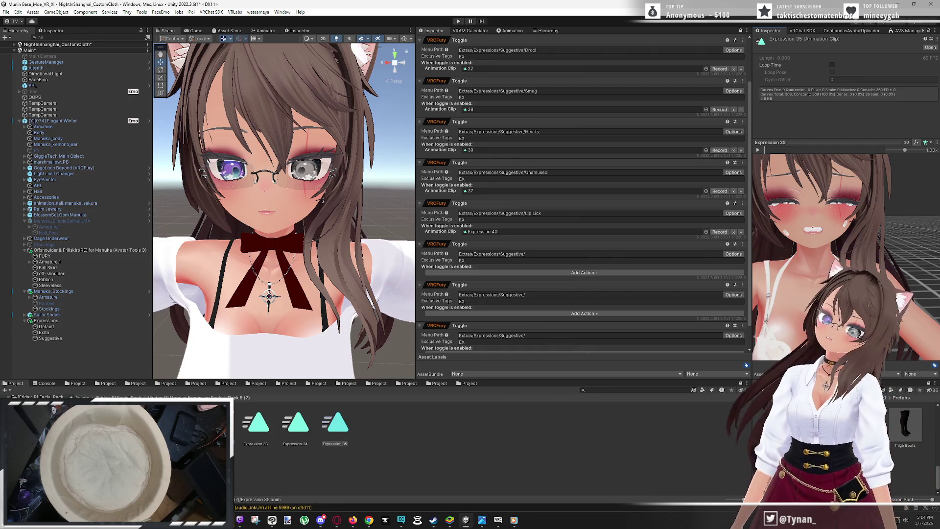
pyautogui.scroll(-1, 843, 223)
pyautogui.click(845, 189)
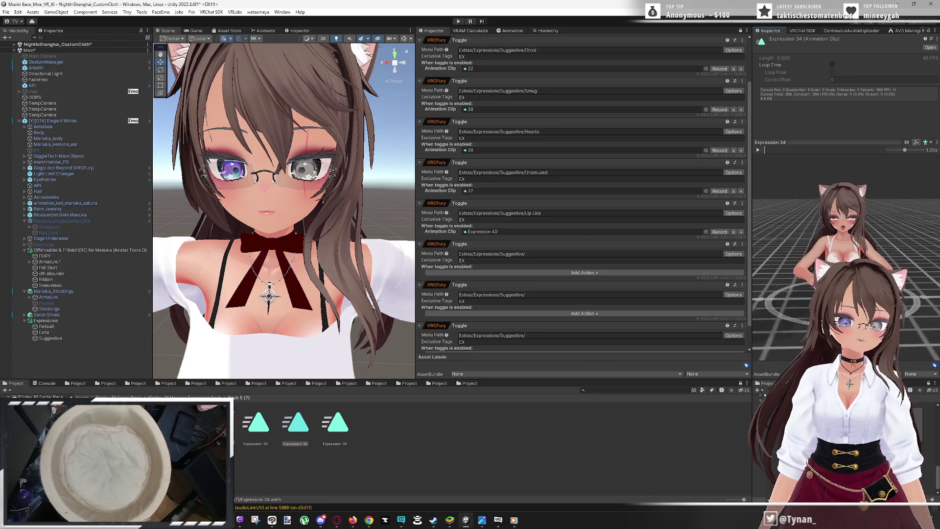
pyautogui.scroll(5, 845, 188)
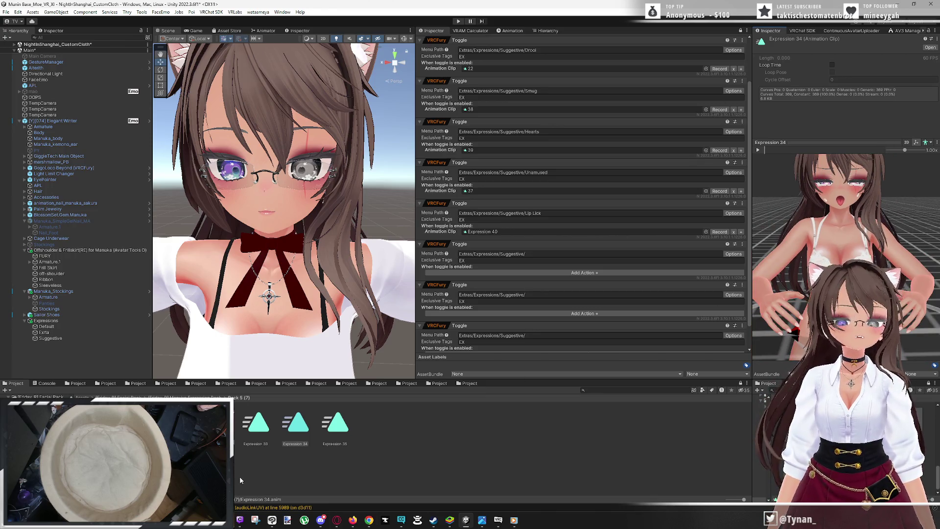
pyautogui.click(848, 211)
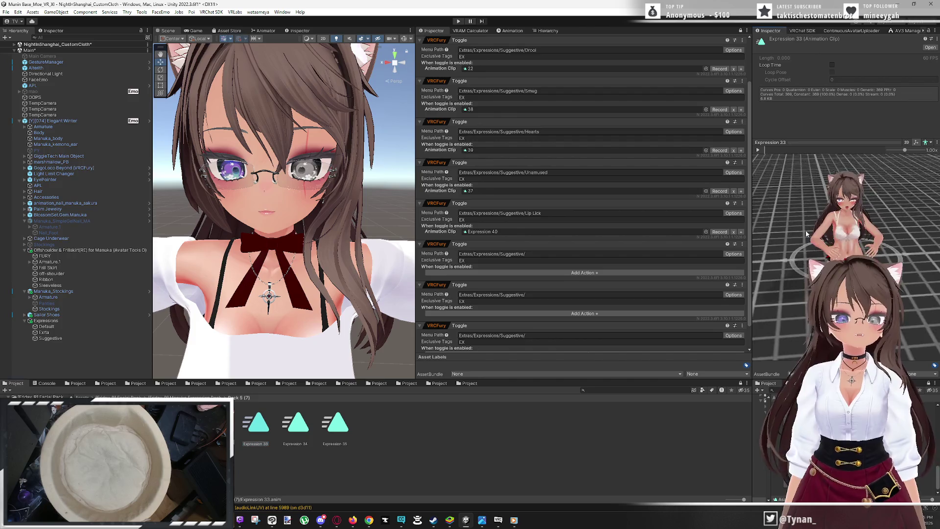
pyautogui.scroll(4, 848, 210)
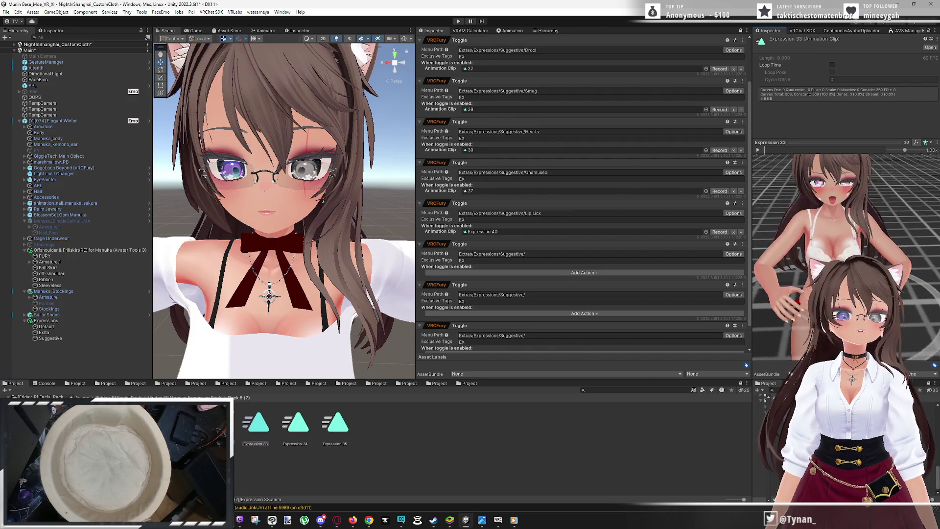
# Inspect Expression 32, 31 and 30 up close, tilting the preview toward the face
pyautogui.press('Left')
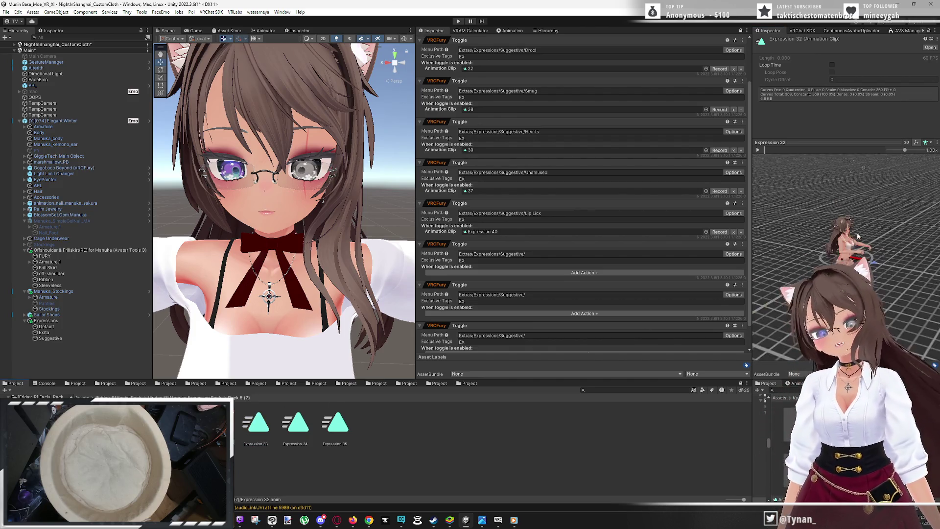
pyautogui.scroll(5, 866, 233)
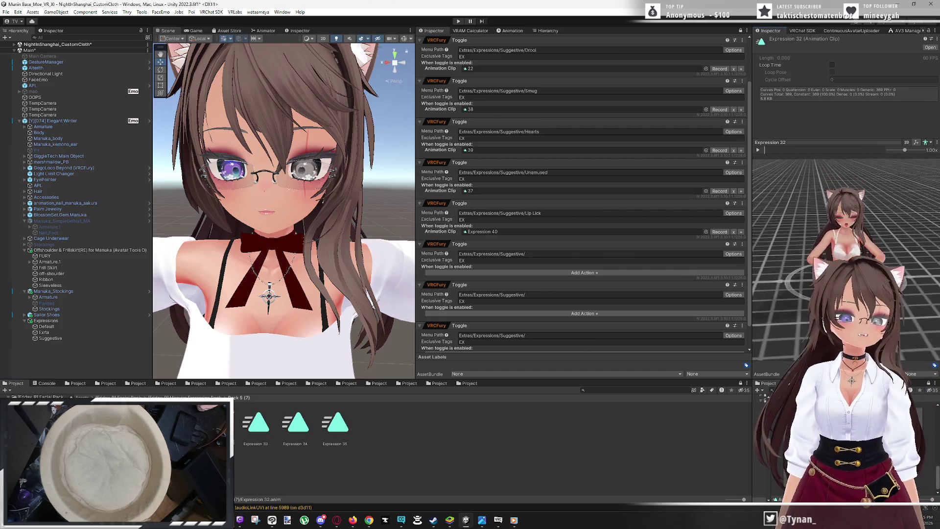
pyautogui.moveTo(784, 254); pyautogui.dragTo(776, 267)
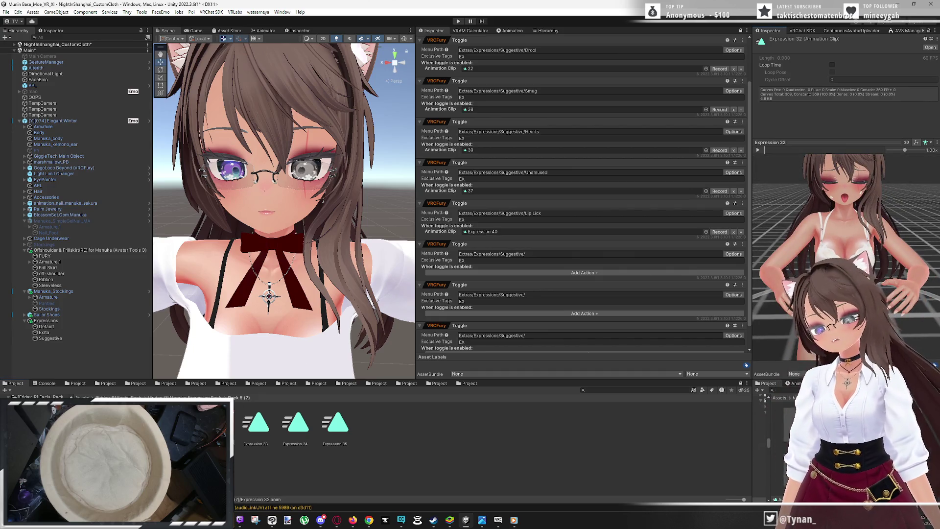
pyautogui.press('Left')
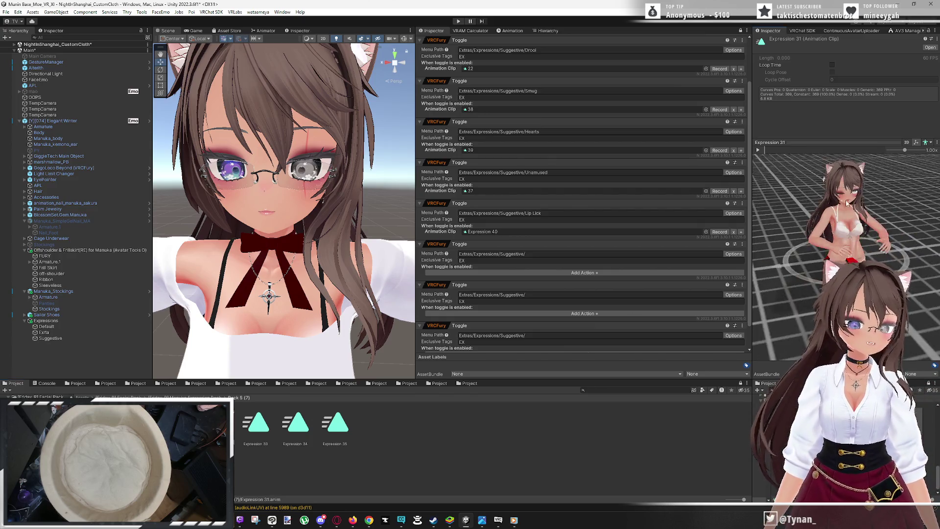
pyautogui.scroll(5, 846, 240)
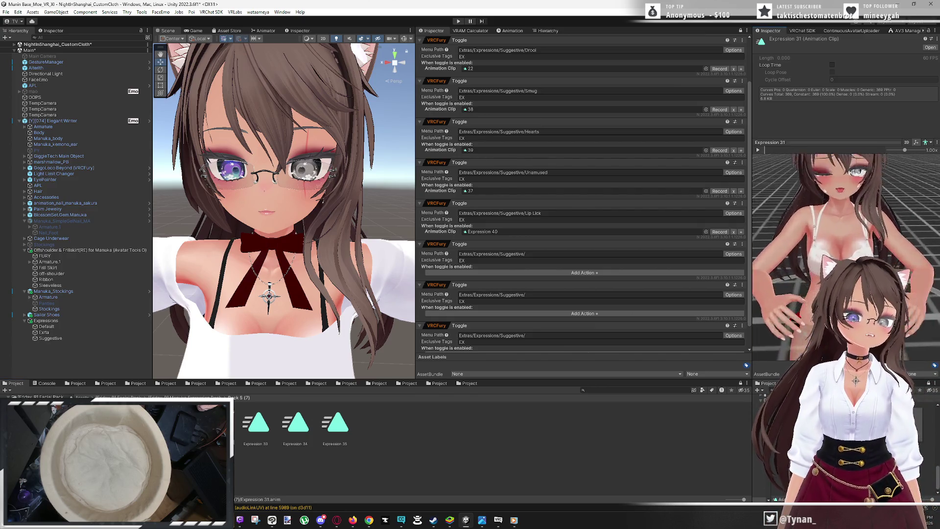
pyautogui.moveTo(844, 255)
pyautogui.mouseDown()
pyautogui.moveTo(844, 280)
pyautogui.moveTo(834, 242)
pyautogui.moveTo(852, 246)
pyautogui.moveTo(840, 245)
pyautogui.mouseUp()
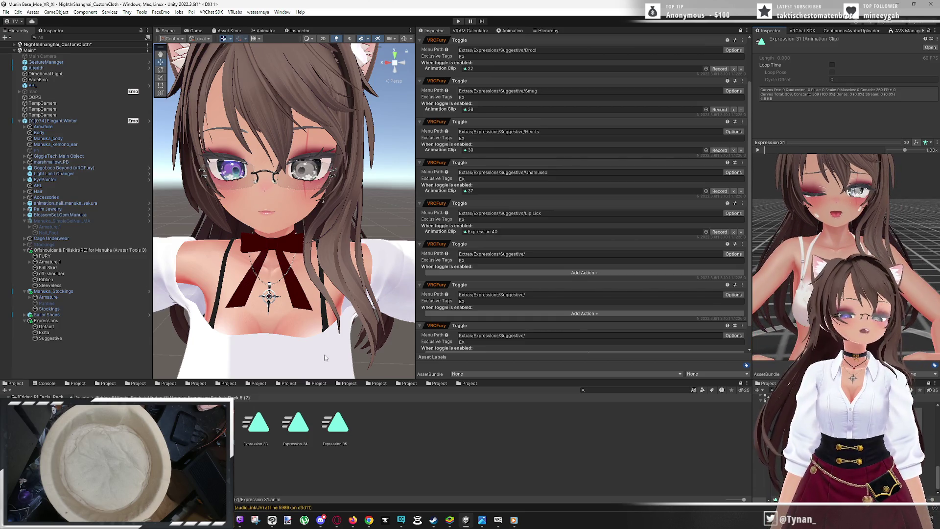
pyautogui.click(137, 422)
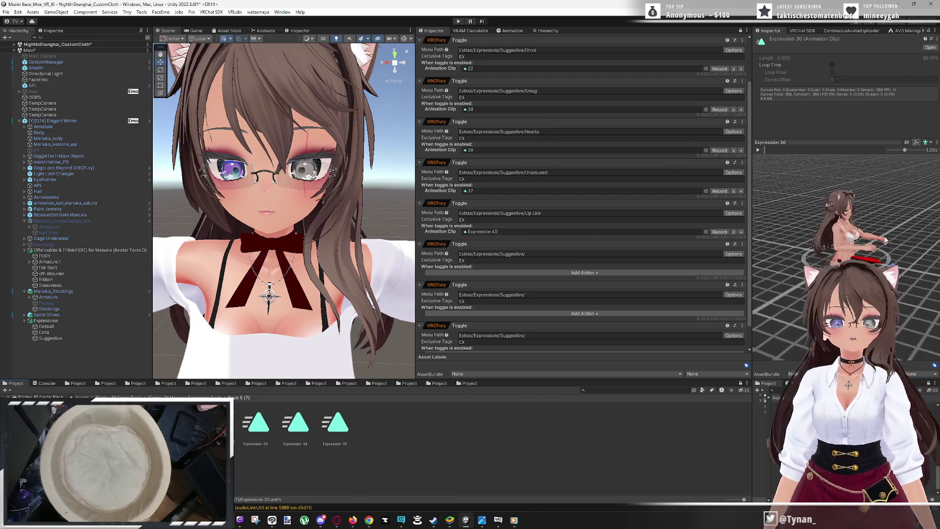
pyautogui.scroll(5, 867, 236)
pyautogui.scroll(3, 857, 234)
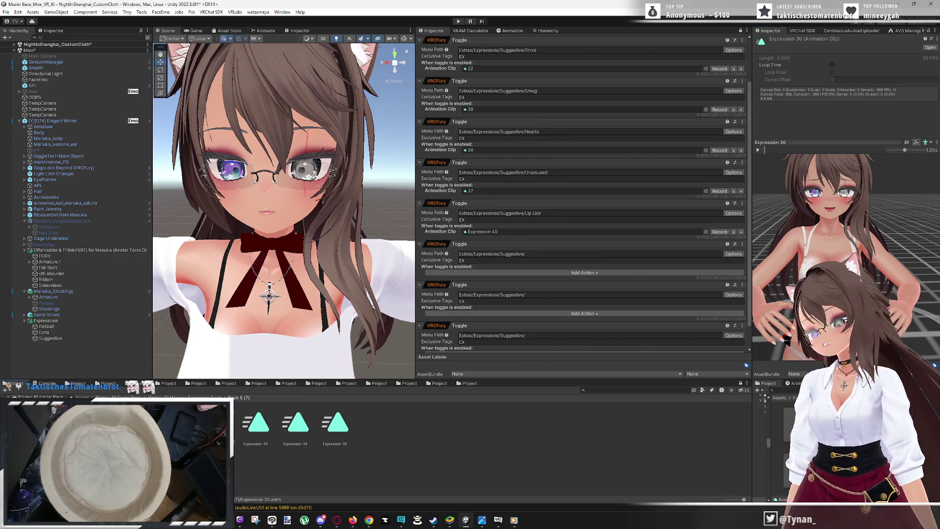
# Preview Expression 29, then switch to the Pack 4 expression clips
pyautogui.press('Left')
pyautogui.scroll(10, 787, 296)
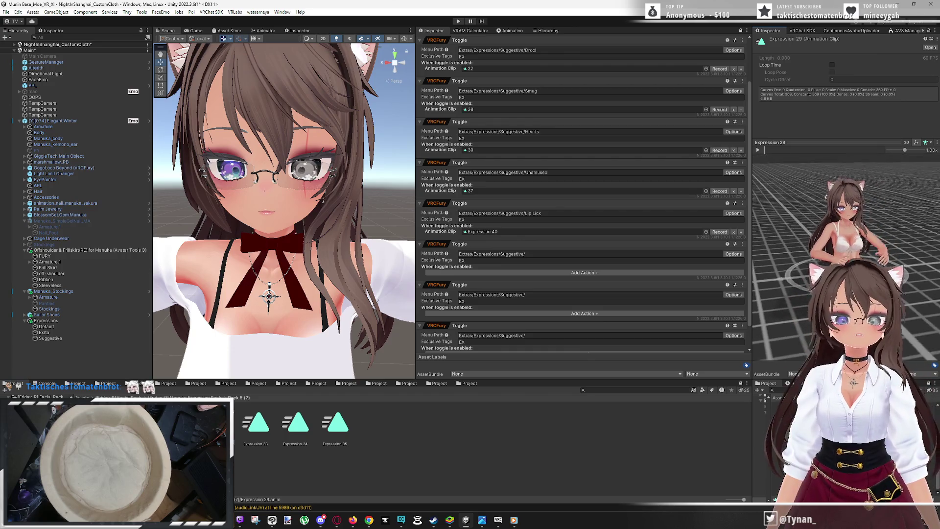
pyautogui.scroll(8, 788, 296)
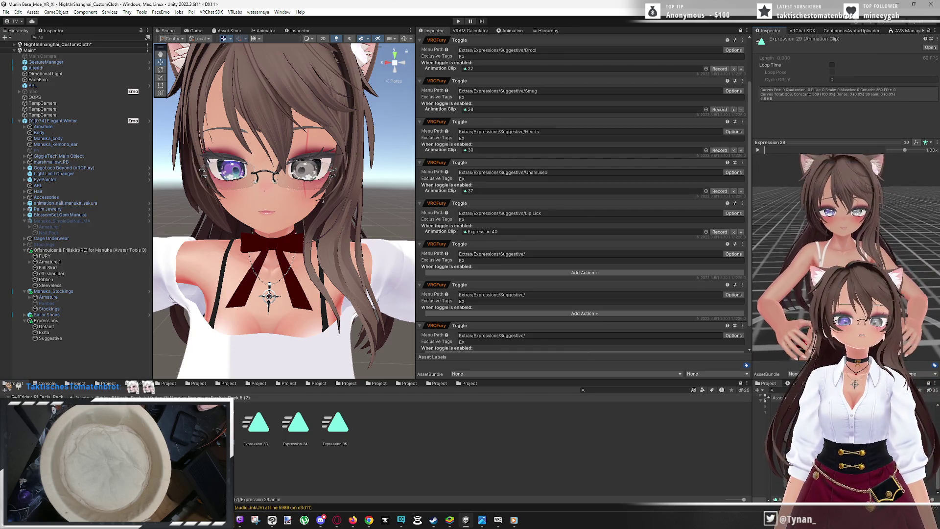
pyautogui.scroll(3, 787, 296)
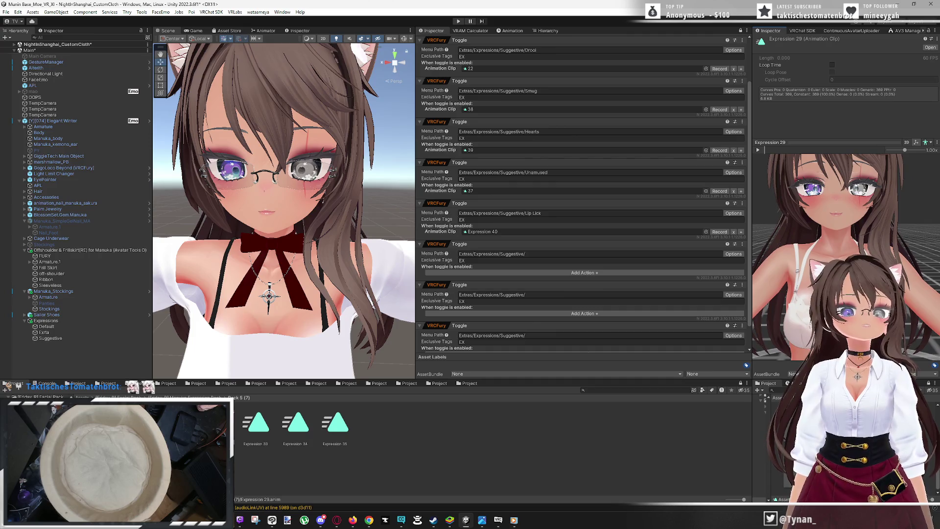
pyautogui.moveTo(845, 231); pyautogui.dragTo(845, 244)
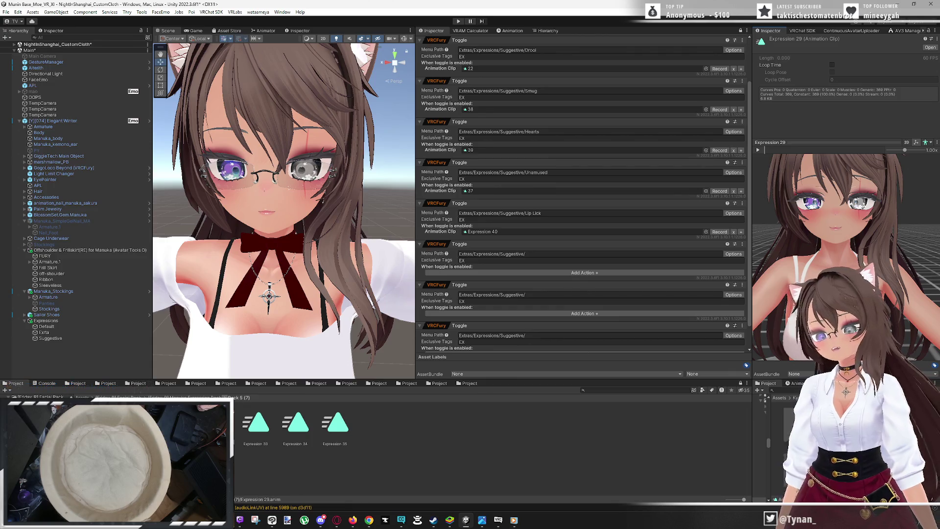
pyautogui.click(227, 397)
pyautogui.click(246, 430)
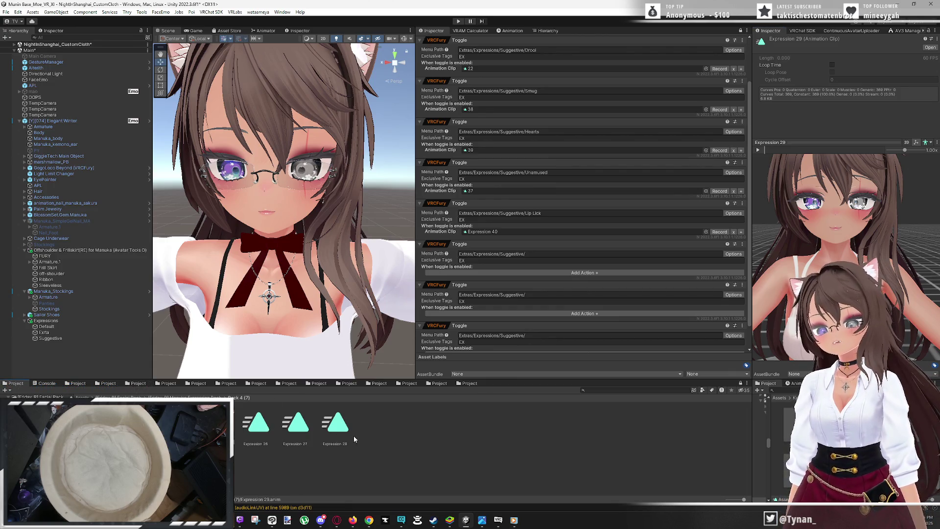
# Preview Expression 28, 27 and 26 on the avatar's face
pyautogui.moveTo(852, 253); pyautogui.dragTo(782, 239)
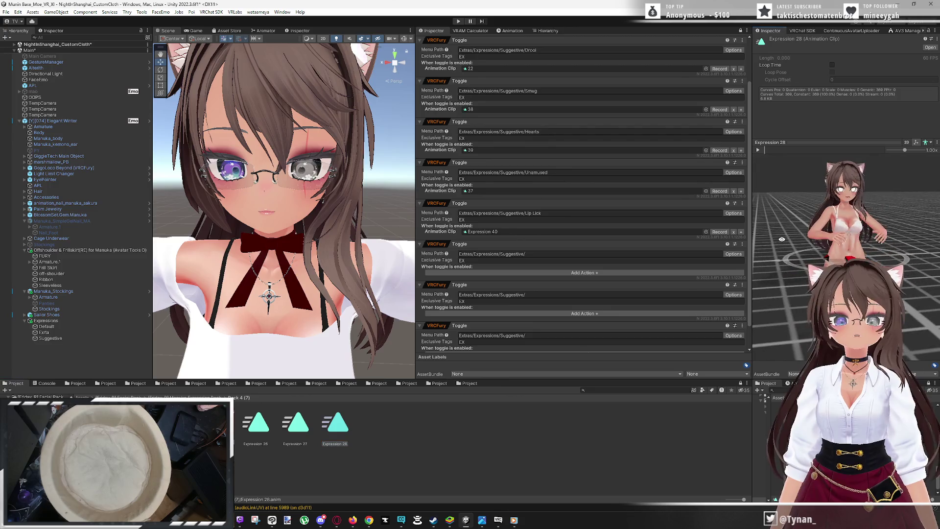
pyautogui.scroll(5, 855, 187)
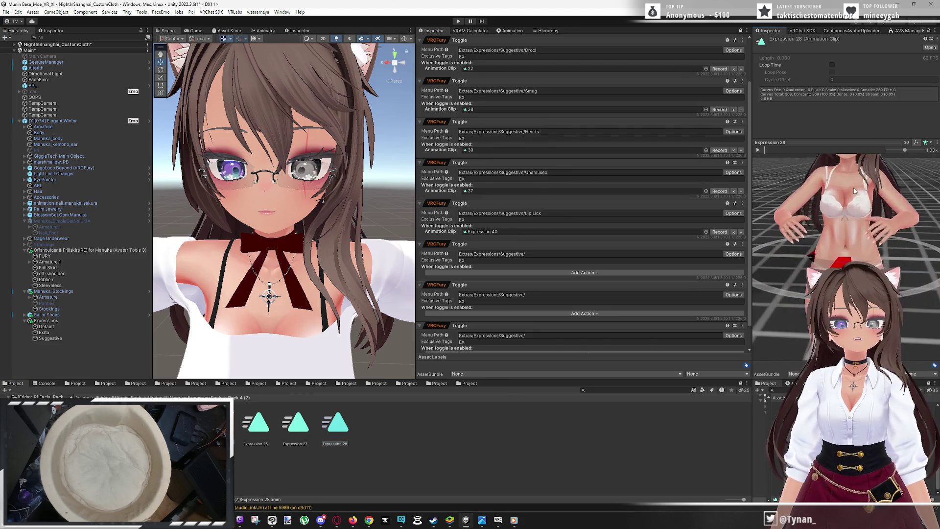
pyautogui.moveTo(856, 182); pyautogui.dragTo(762, 320)
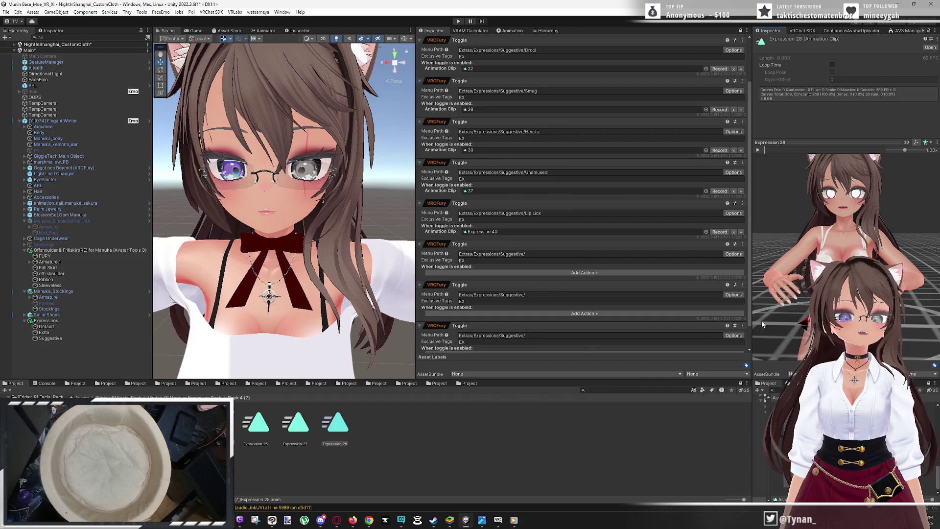
pyautogui.click(292, 439)
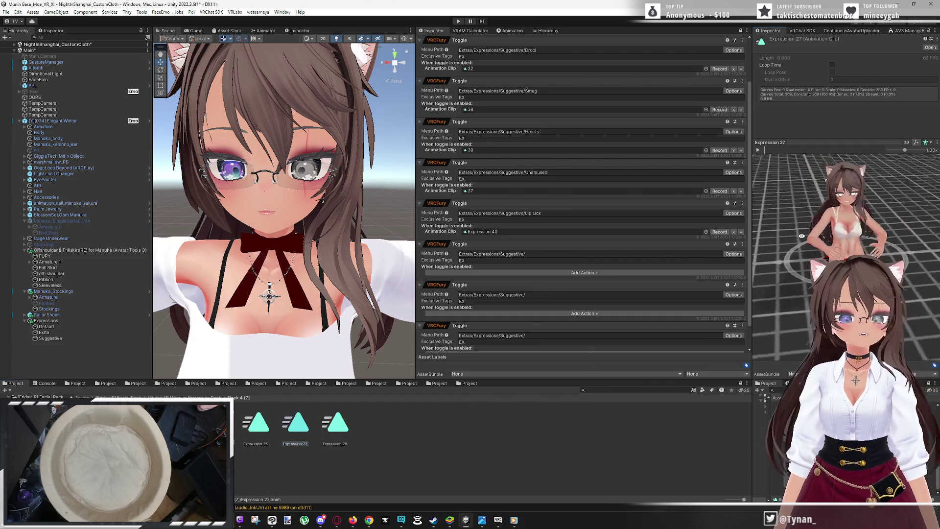
pyautogui.scroll(5, 804, 220)
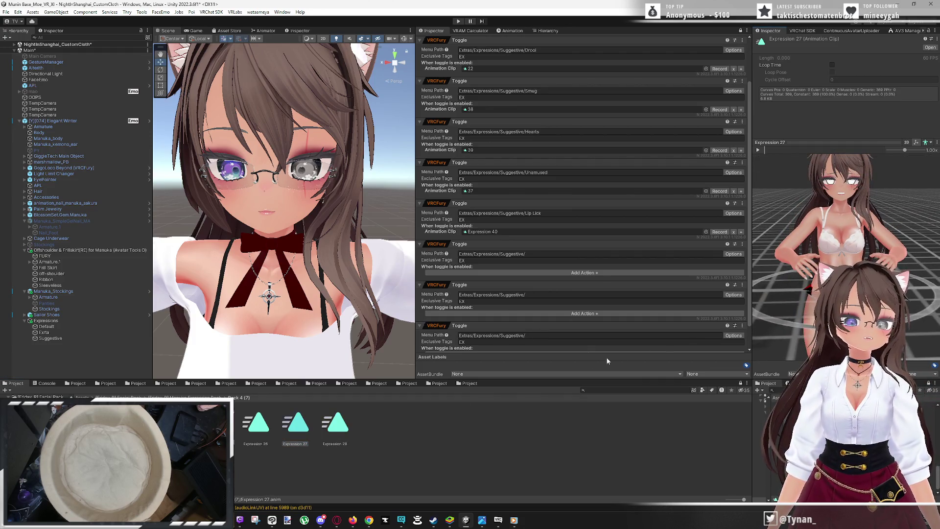
pyautogui.click(256, 424)
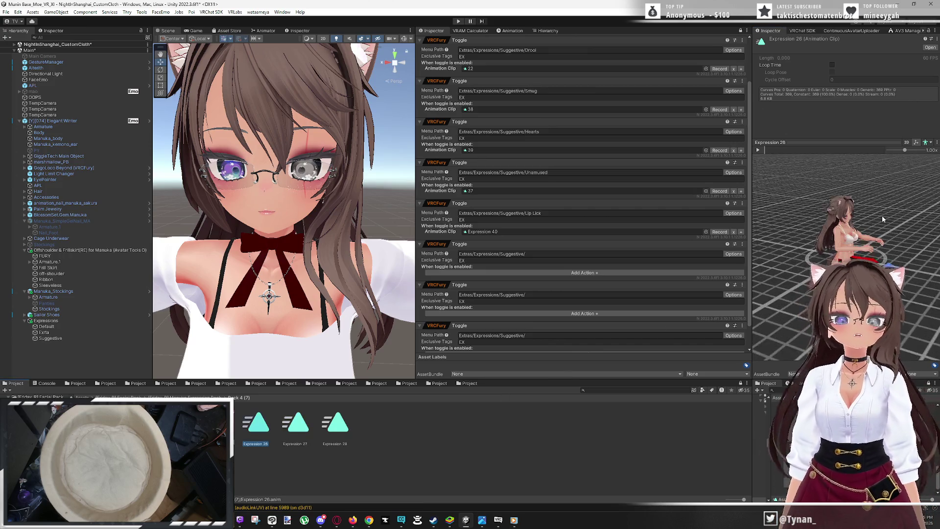
pyautogui.scroll(5, 803, 219)
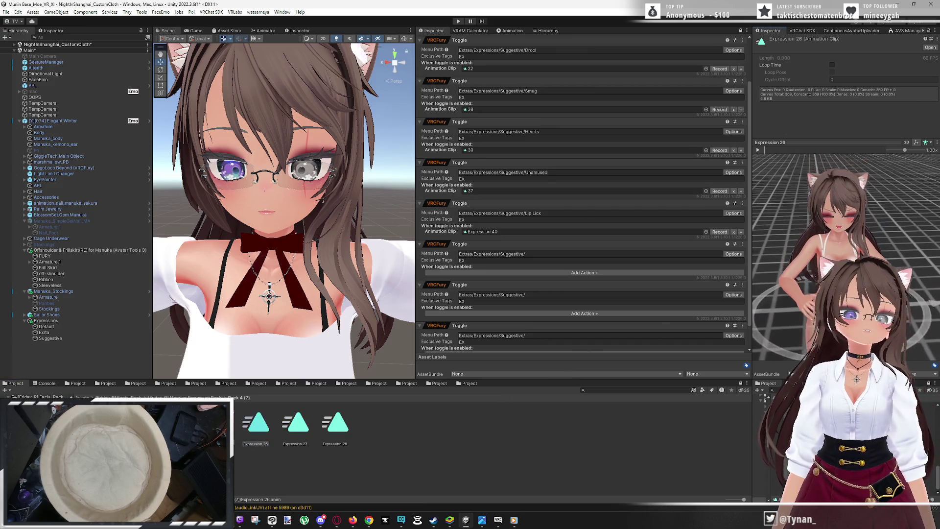
pyautogui.scroll(3, 840, 243)
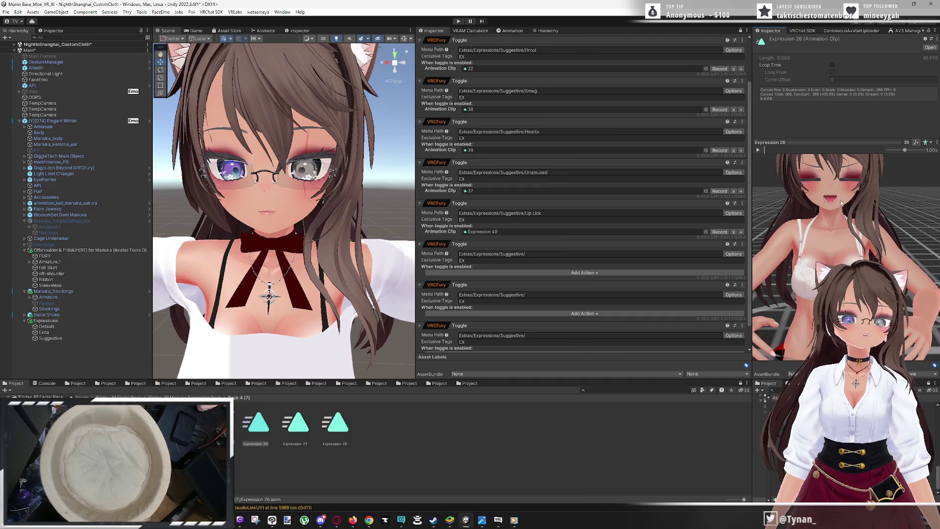
pyautogui.scroll(3, 841, 202)
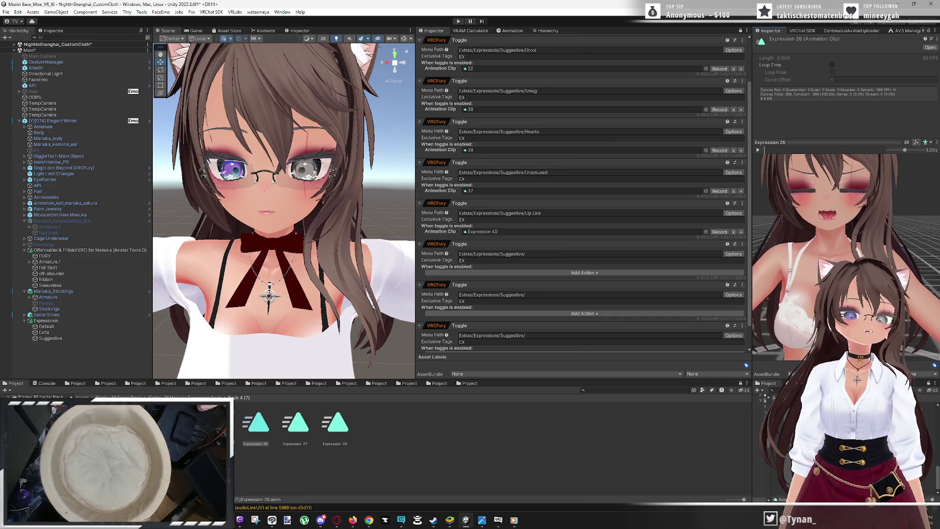
pyautogui.scroll(2, 841, 221)
pyautogui.scroll(2, 842, 220)
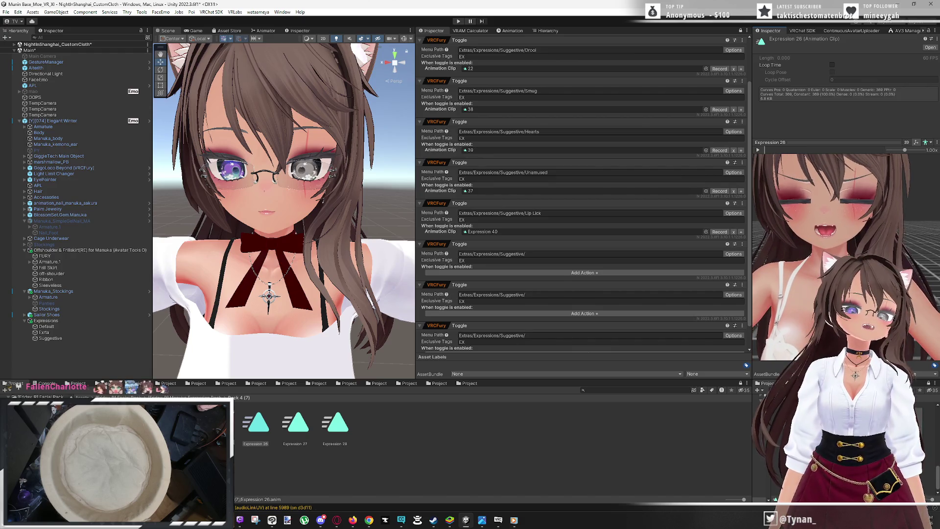
pyautogui.moveTo(831, 226); pyautogui.dragTo(830, 239)
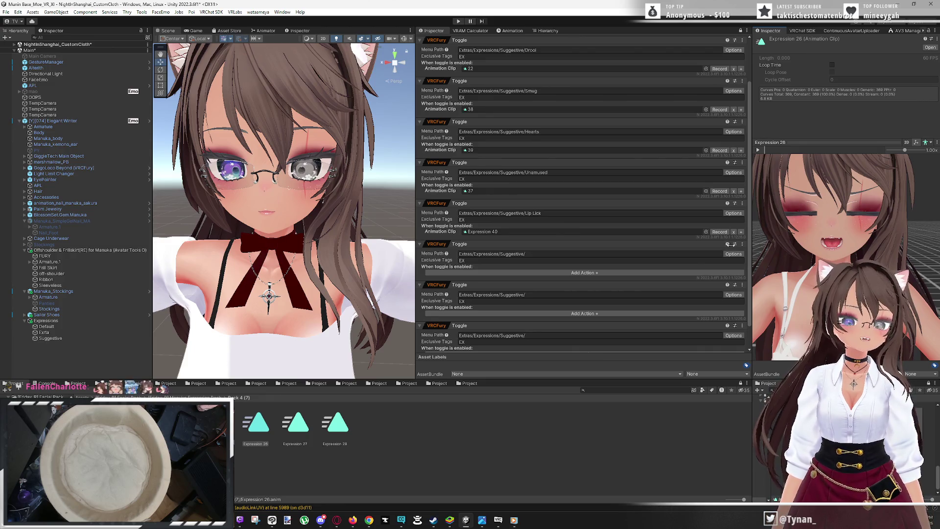
# Preview Expression 25 and 24, orbiting to examine the ears and face
pyautogui.press('Left')
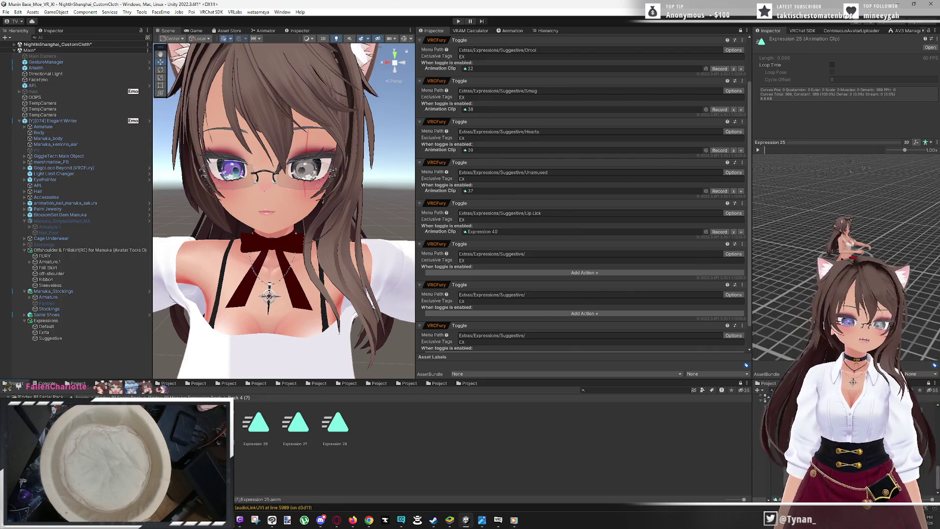
pyautogui.scroll(6, 812, 245)
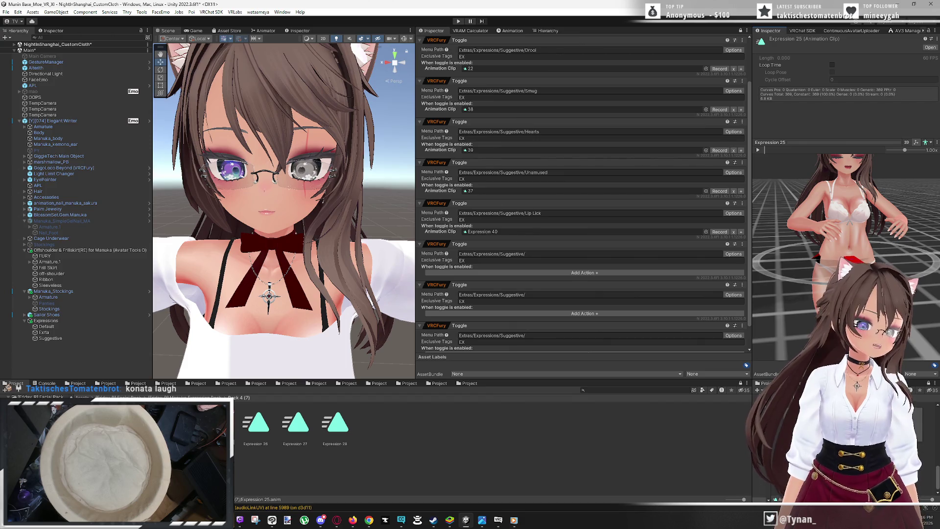
pyautogui.scroll(5, 850, 232)
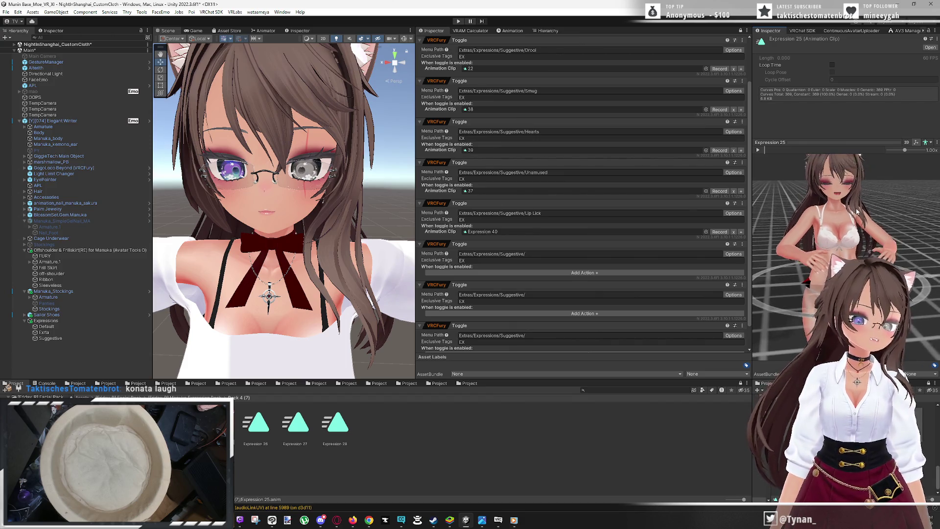
pyautogui.scroll(3, 846, 235)
pyautogui.scroll(3, 823, 225)
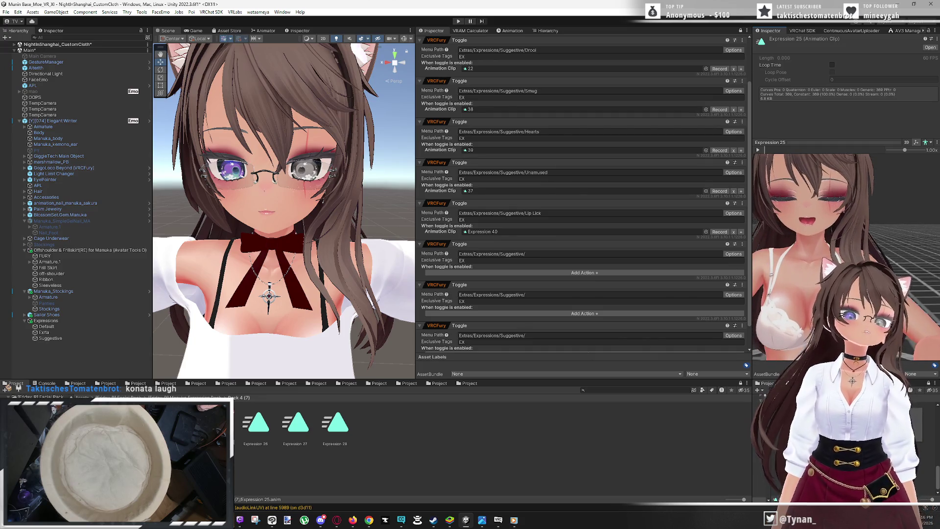
pyautogui.moveTo(823, 225); pyautogui.dragTo(824, 241)
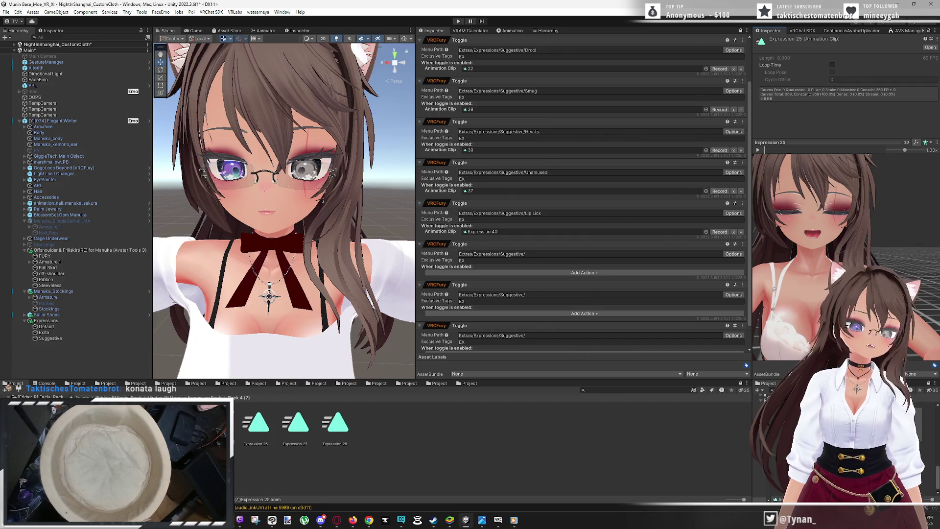
pyautogui.moveTo(850, 251); pyautogui.dragTo(851, 267)
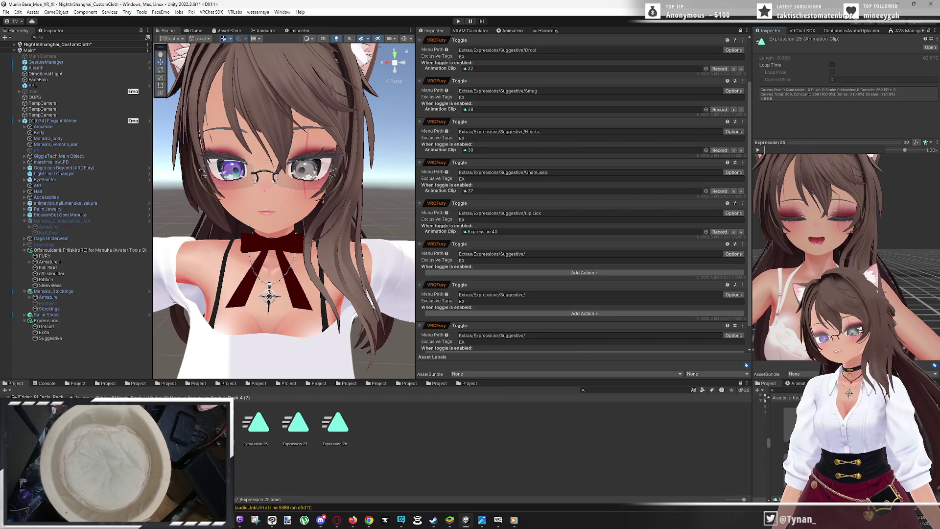
pyautogui.press('Left')
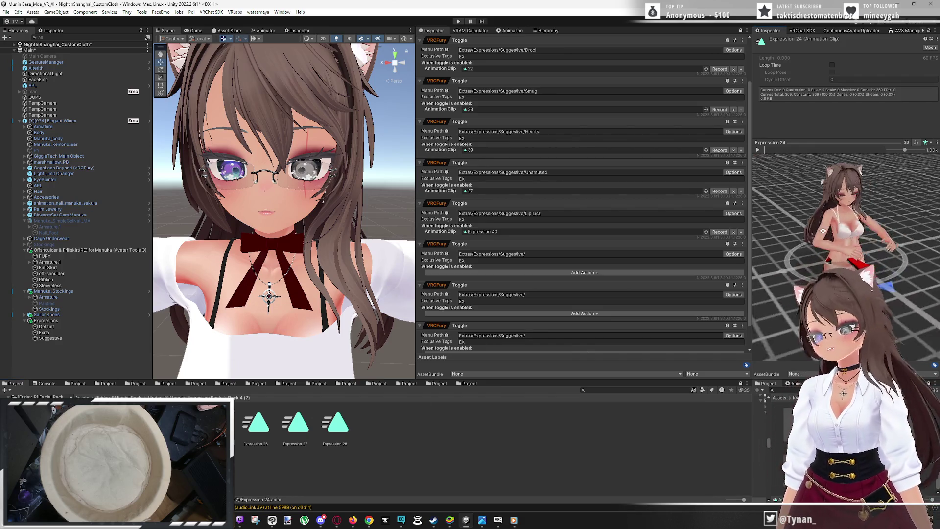
pyautogui.scroll(3, 837, 228)
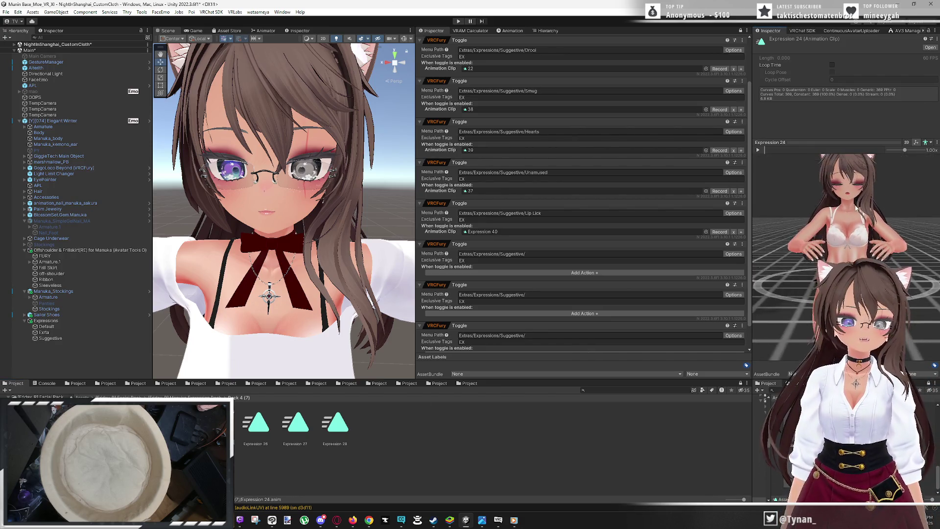
pyautogui.scroll(3, 860, 238)
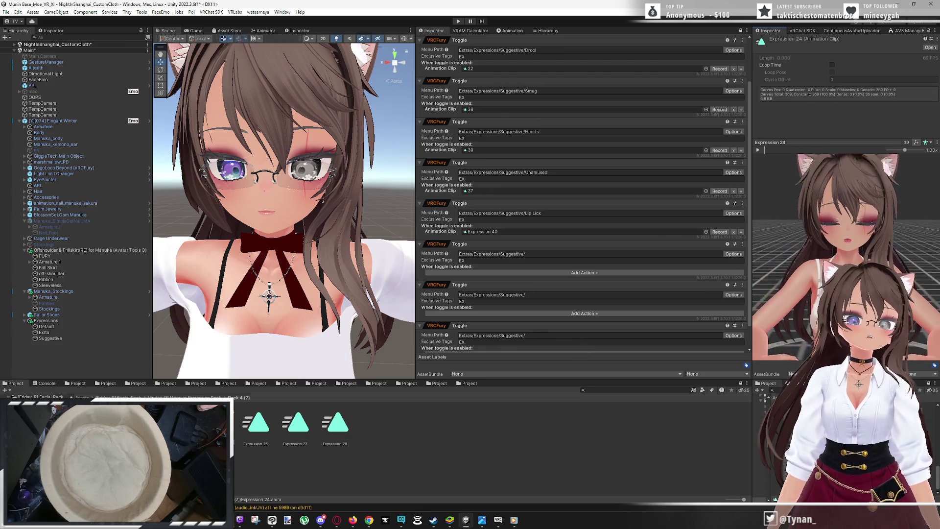
pyautogui.moveTo(860, 238)
pyautogui.mouseDown()
pyautogui.moveTo(832, 230)
pyautogui.moveTo(633, 327)
pyautogui.mouseUp()
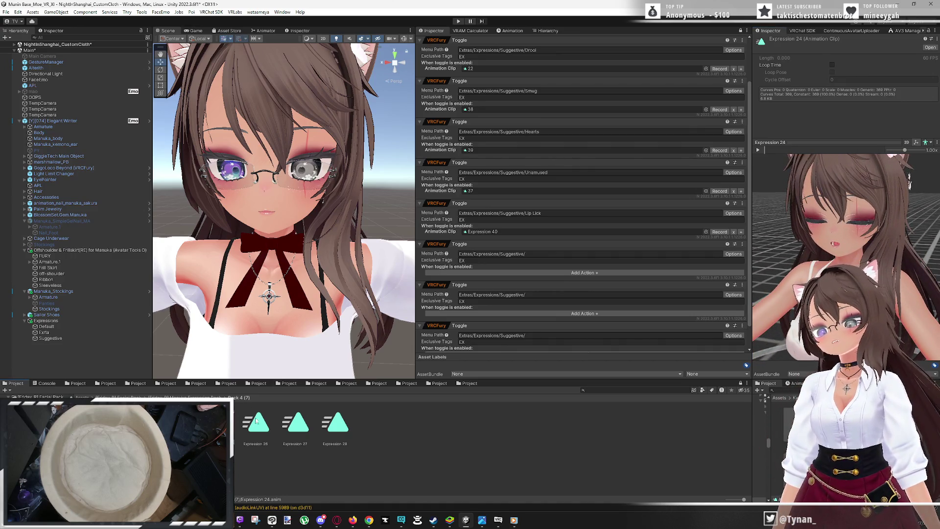
# Frame Expression 23's face from the front and show its properties in the Animation window
pyautogui.press('Left')
pyautogui.moveTo(786, 248)
pyautogui.mouseDown()
pyautogui.moveTo(878, 249)
pyautogui.moveTo(852, 208)
pyautogui.mouseUp()
pyautogui.scroll(5, 852, 209)
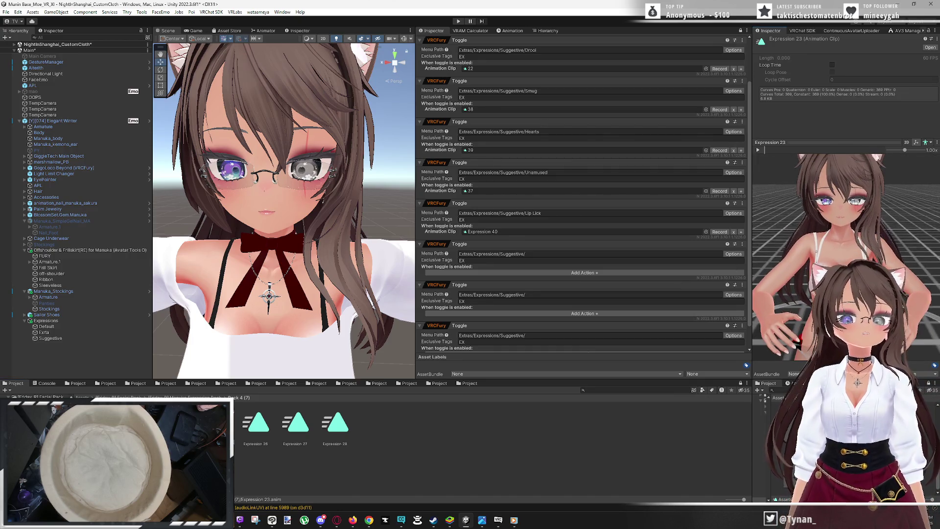
pyautogui.scroll(-2, 512, 238)
pyautogui.scroll(3, 835, 208)
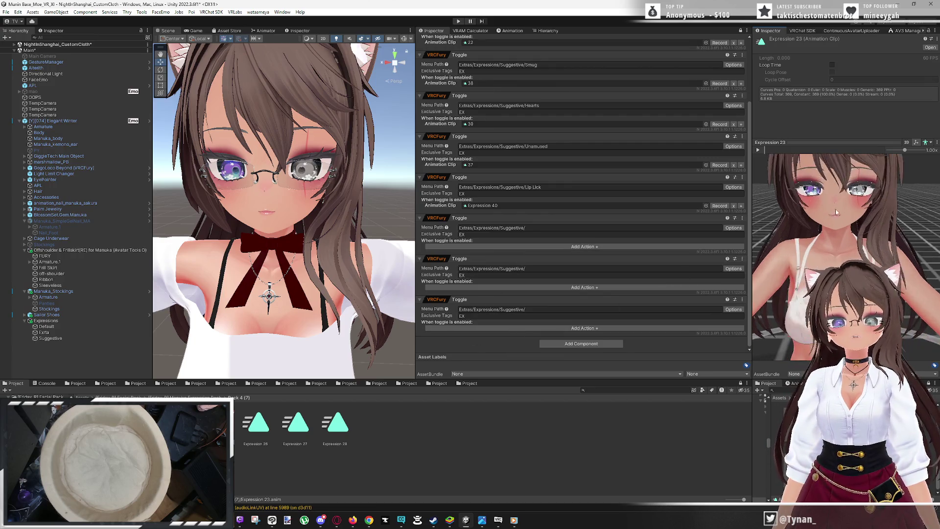
pyautogui.moveTo(842, 199); pyautogui.dragTo(845, 241)
pyautogui.scroll(1, 846, 242)
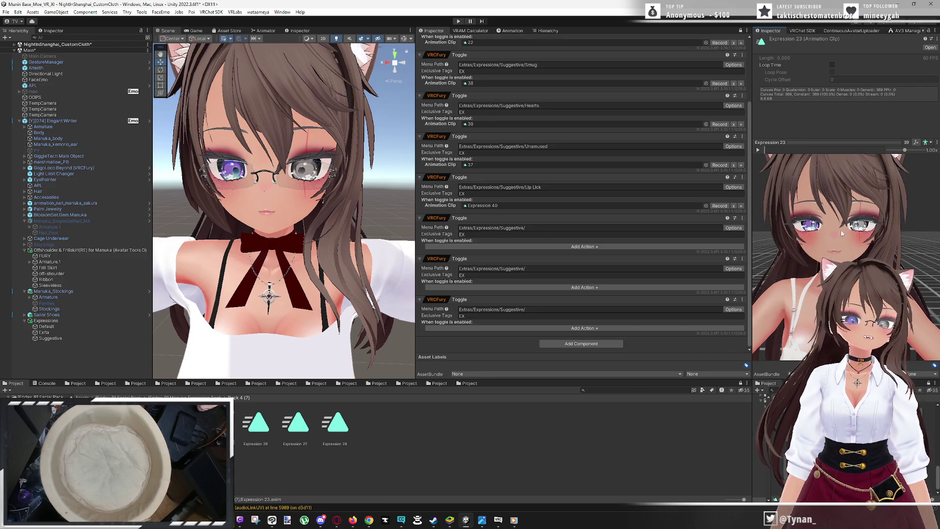
pyautogui.scroll(1, 842, 233)
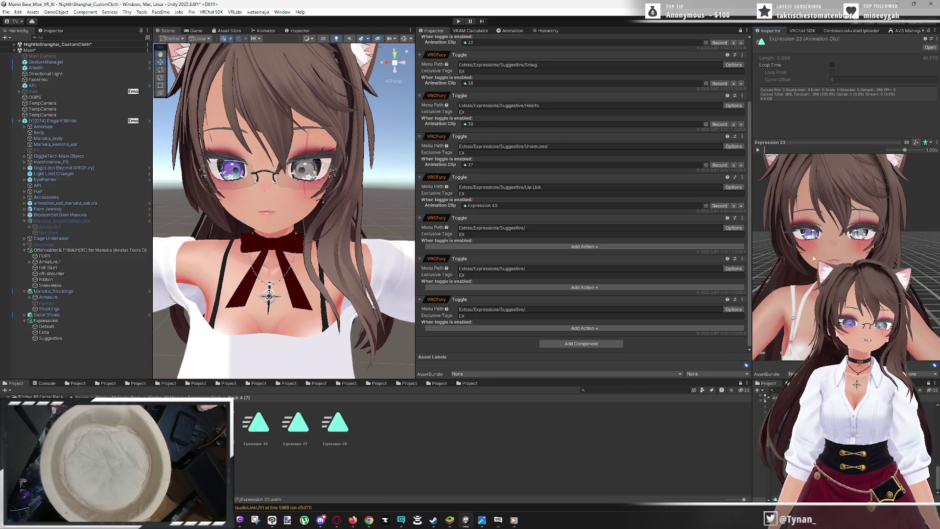
pyautogui.click(509, 31)
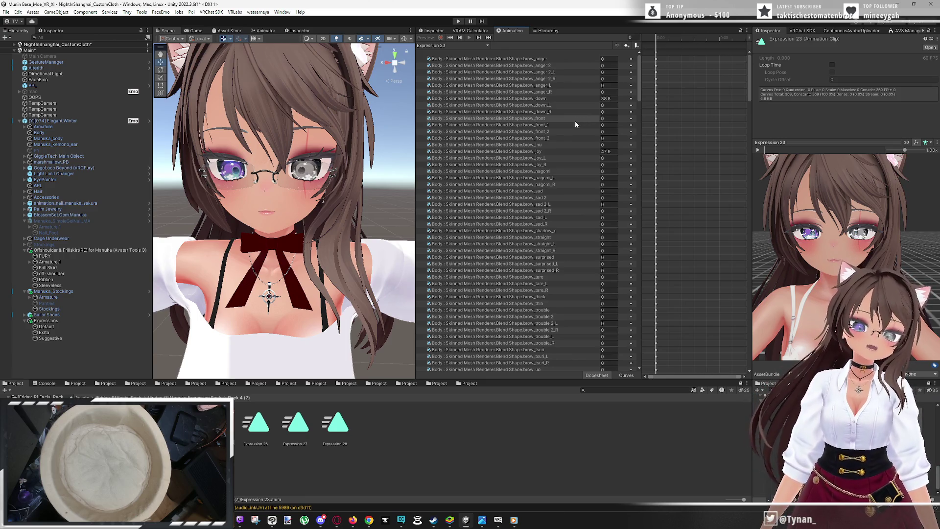
# Delete Expression 23's zero-value brow curves, from brow_anger through eye_close
pyautogui.click(564, 59)
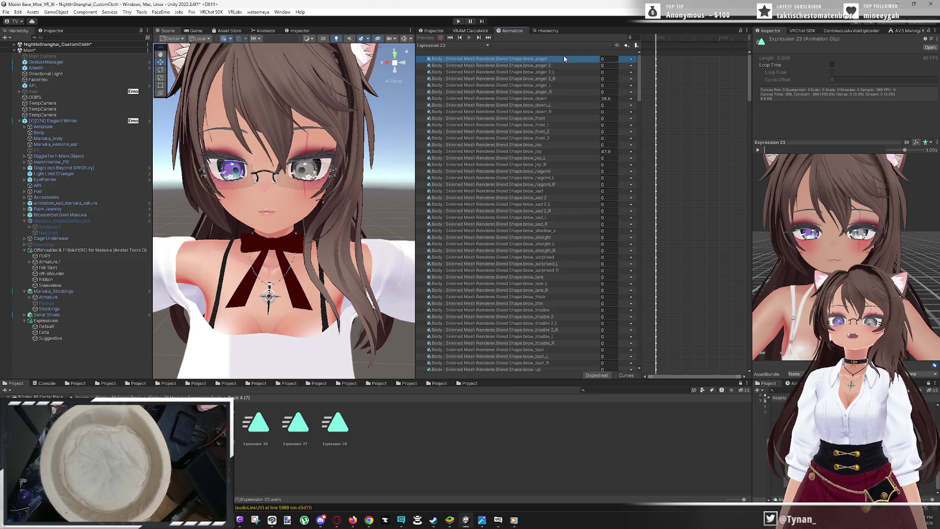
pyautogui.keyDown('shift'); pyautogui.click(576, 91); pyautogui.keyUp('shift')
pyautogui.press('Delete')
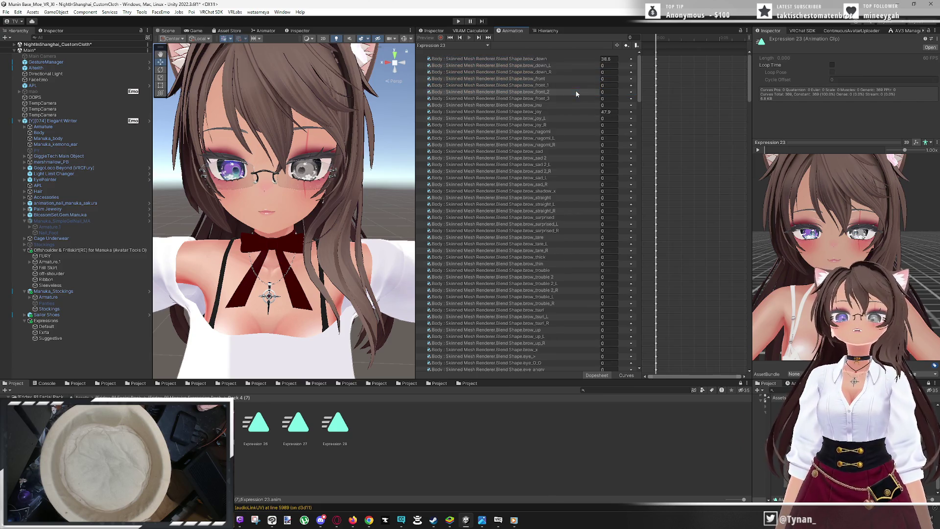
pyautogui.click(581, 65)
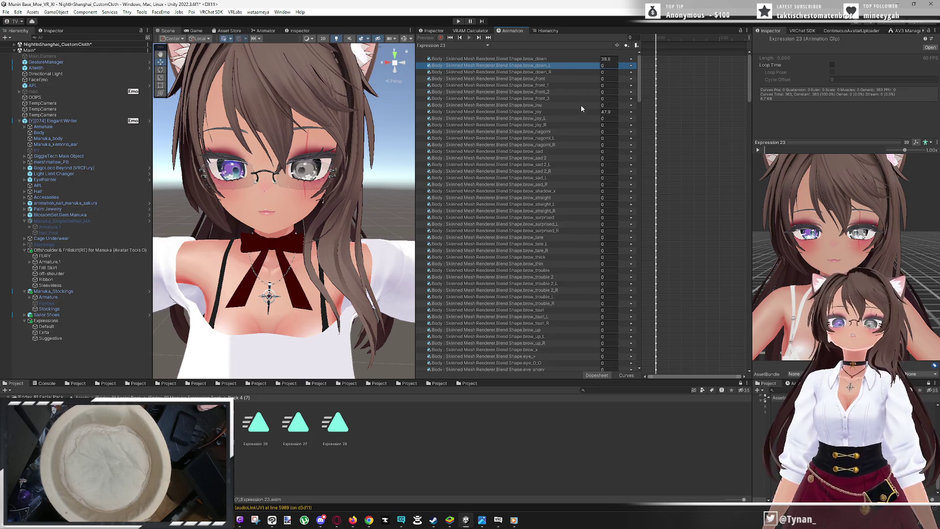
pyautogui.keyDown('shift'); pyautogui.click(581, 105); pyautogui.keyUp('shift')
pyautogui.press('Delete')
pyautogui.click(587, 72)
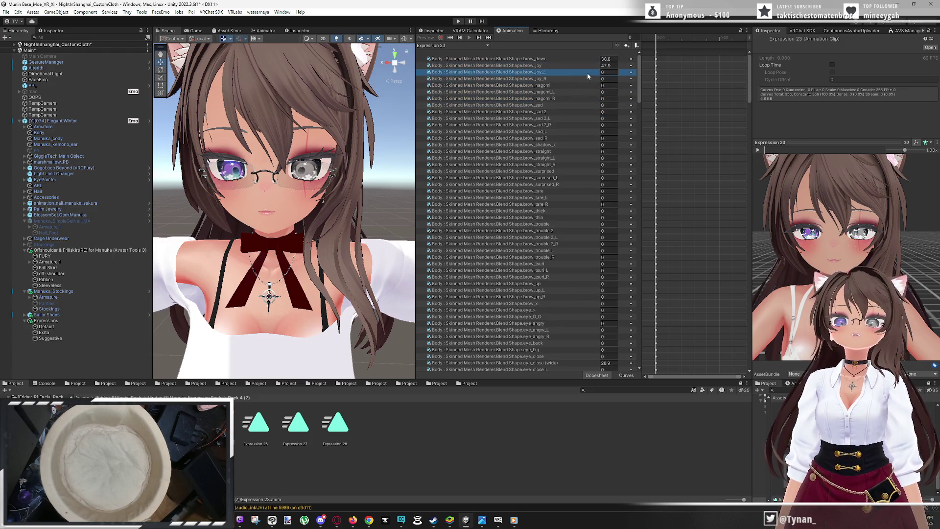
pyautogui.keyDown('shift'); pyautogui.click(587, 354); pyautogui.keyUp('shift')
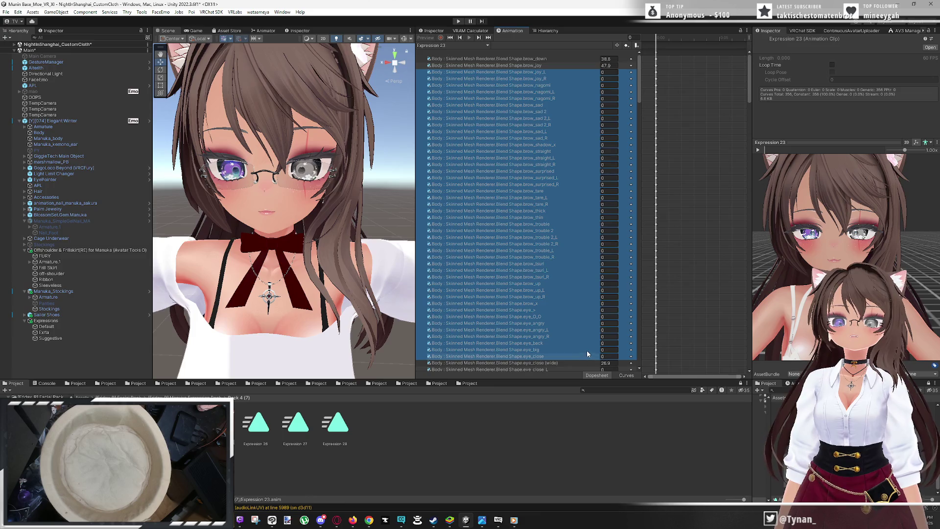
pyautogui.press('Delete')
# Delete the unused curves from eye_close_L down to mouth_yaeba_L
pyautogui.click(578, 78)
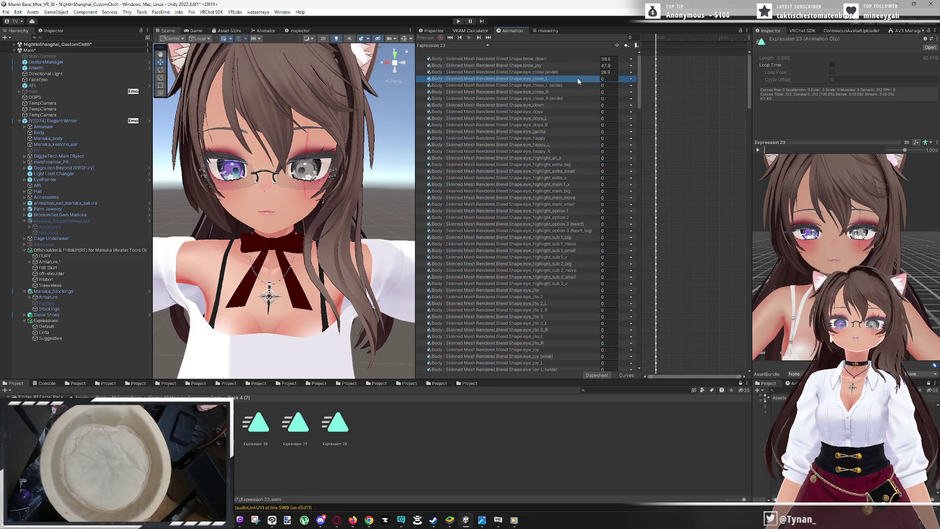
pyautogui.scroll(-10, 577, 235)
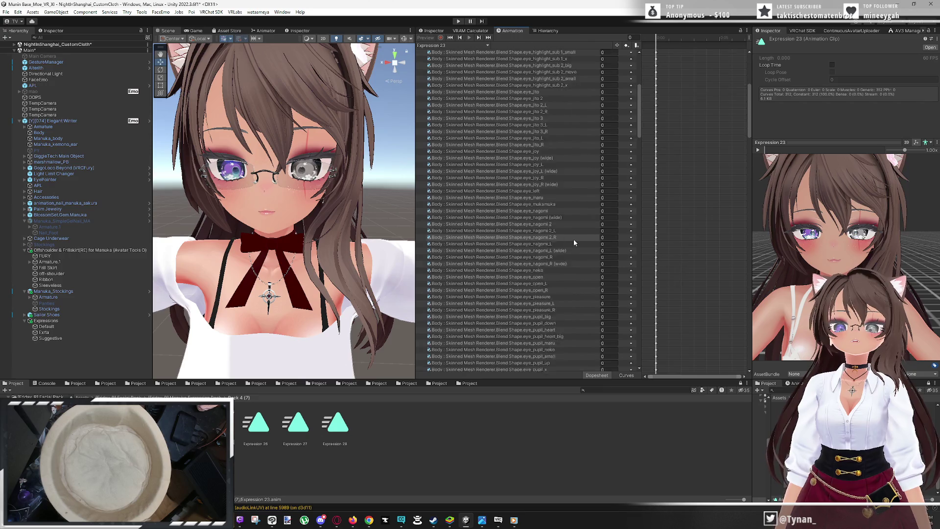
pyautogui.scroll(-10, 573, 238)
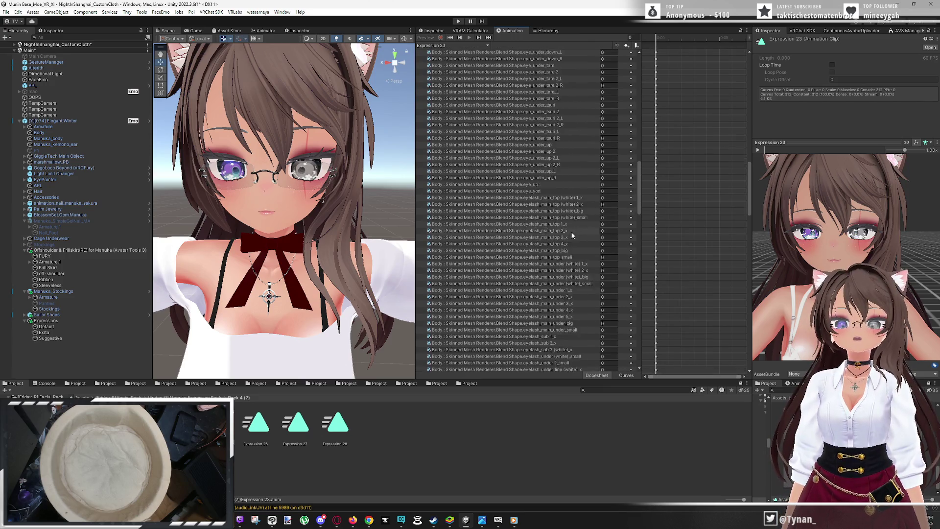
pyautogui.scroll(-15, 570, 236)
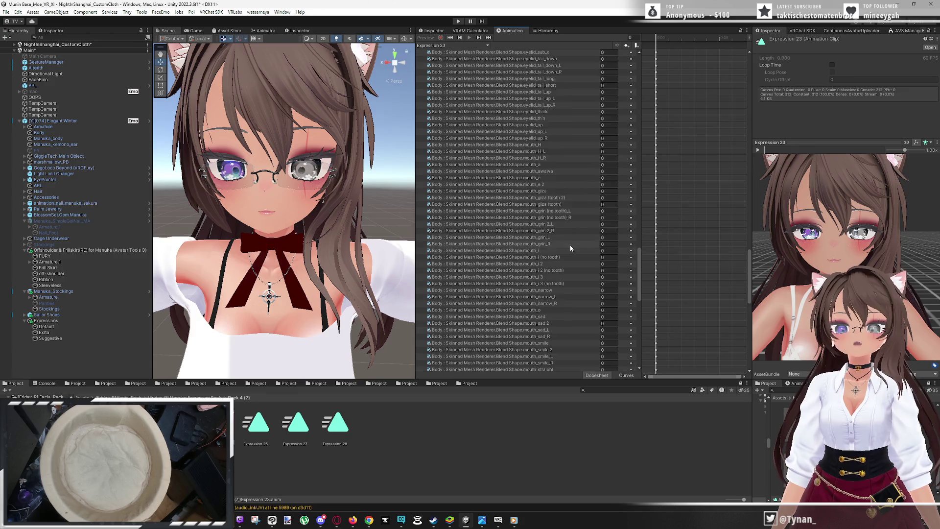
pyautogui.scroll(-5, 570, 250)
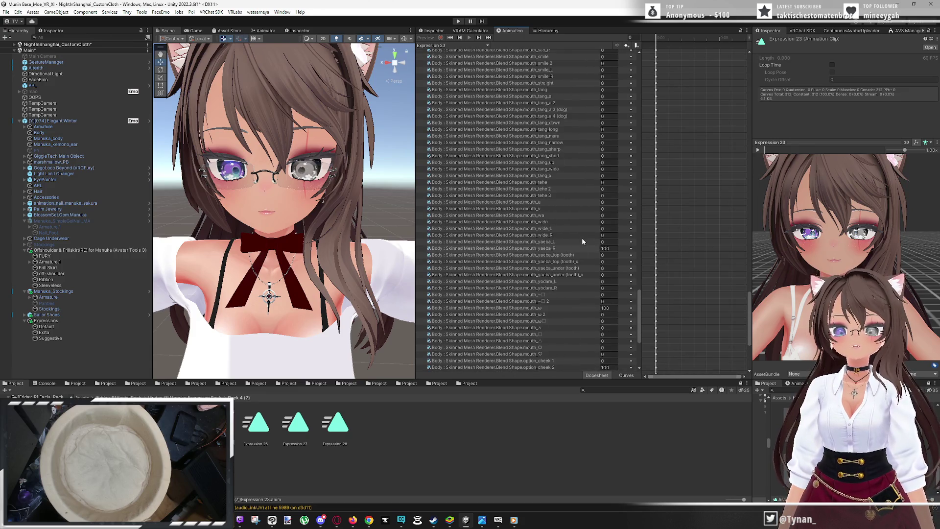
pyautogui.keyDown('shift'); pyautogui.click(582, 240); pyautogui.keyUp('shift')
pyautogui.press('Delete')
# Delete the remaining unused mouth, option_cheek and tooth curves, leaving six blend shapes
pyautogui.click(595, 85)
pyautogui.keyDown('shift'); pyautogui.click(597, 131); pyautogui.keyUp('shift')
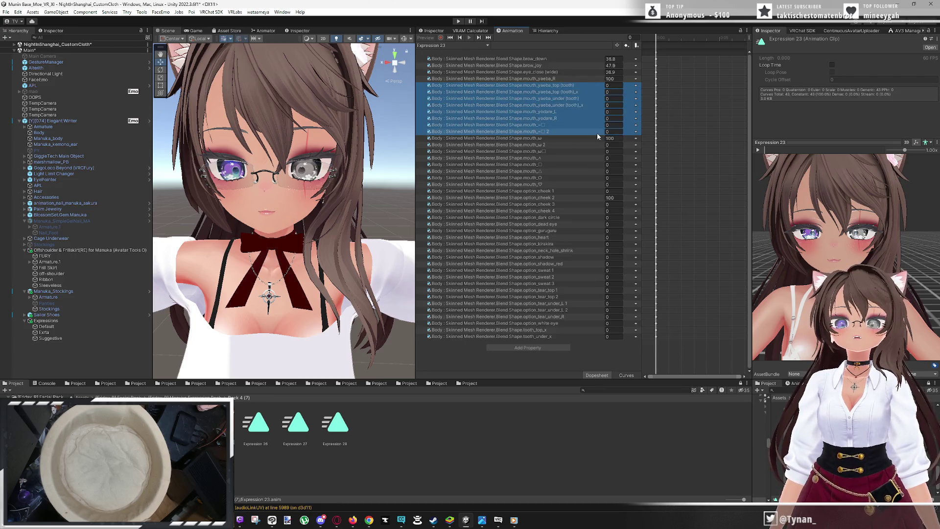
pyautogui.press('Delete')
pyautogui.click(589, 92)
pyautogui.keyDown('shift'); pyautogui.click(594, 138); pyautogui.keyUp('shift')
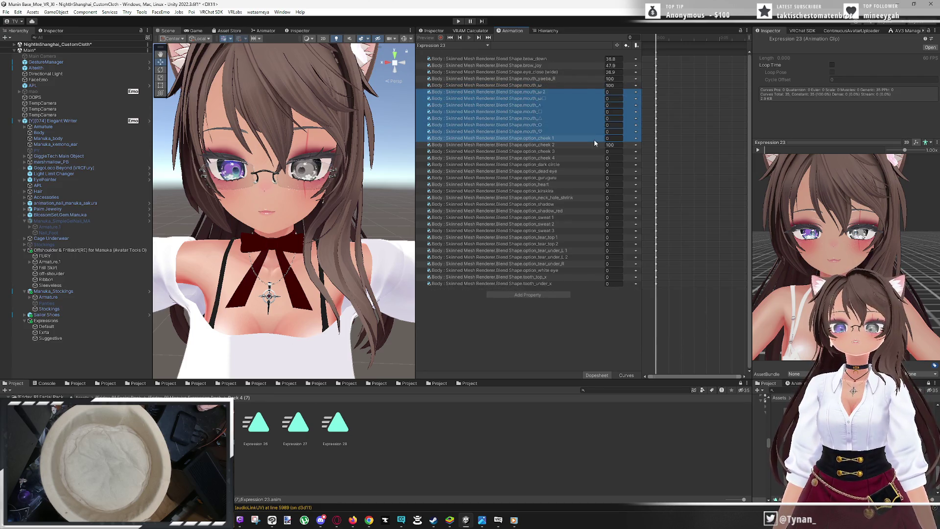
pyautogui.press('Delete')
pyautogui.keyDown('shift'); pyautogui.click(594, 231); pyautogui.keyUp('shift')
pyautogui.press('Delete')
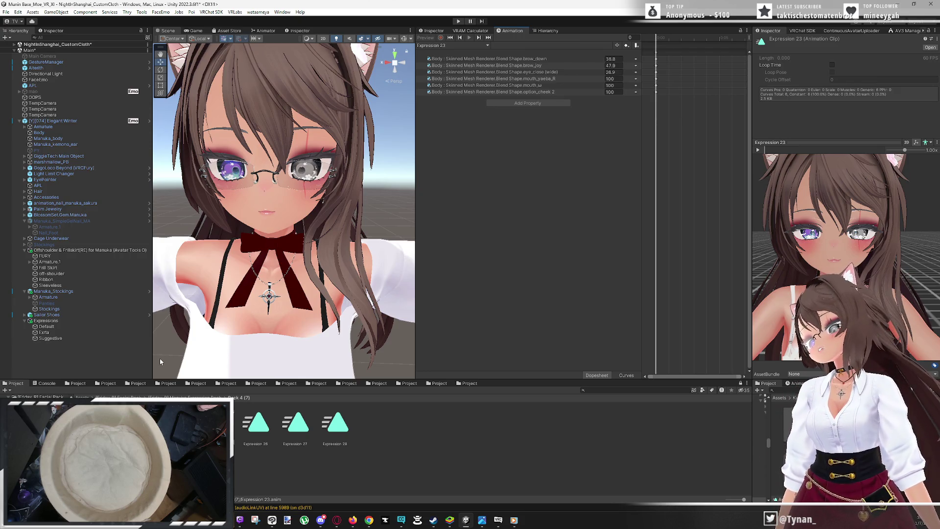
pyautogui.scroll(-10, 852, 215)
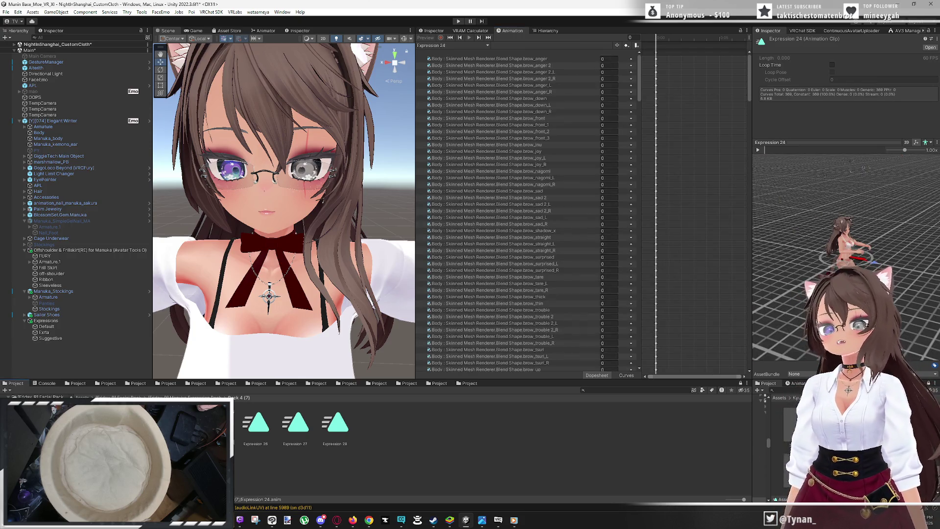
pyautogui.scroll(10, 853, 216)
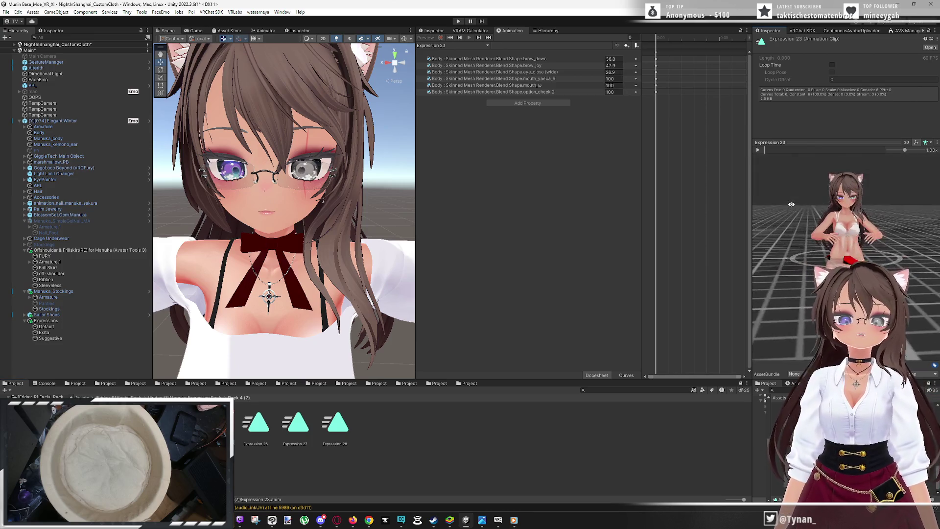
pyautogui.scroll(5, 852, 216)
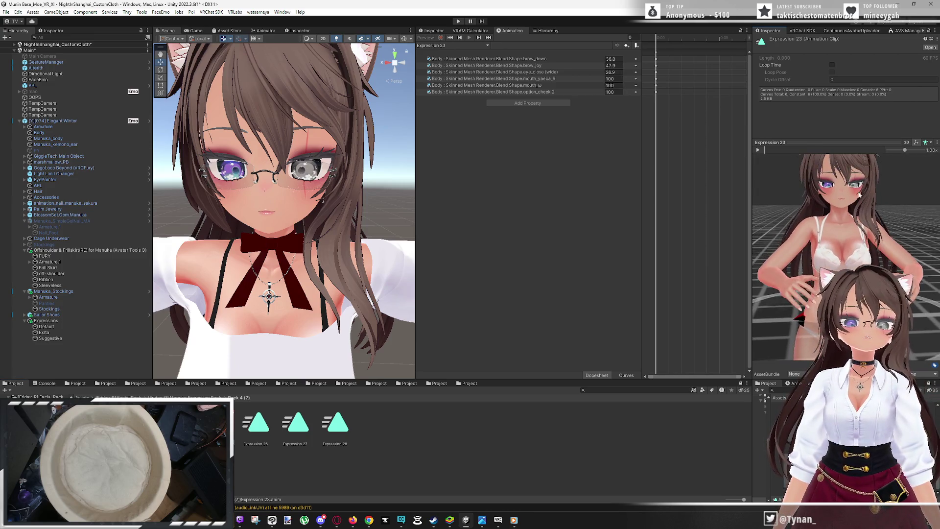
pyautogui.scroll(3, 852, 215)
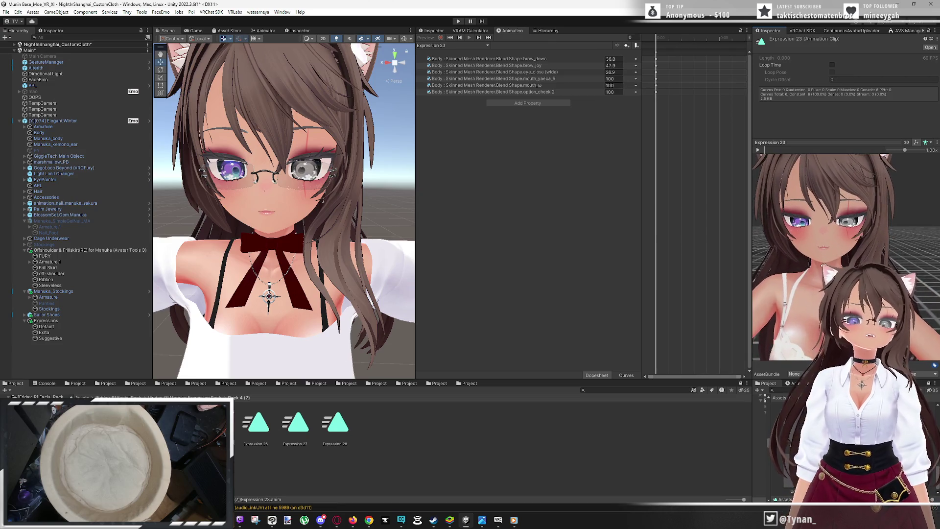
pyautogui.scroll(1, 852, 215)
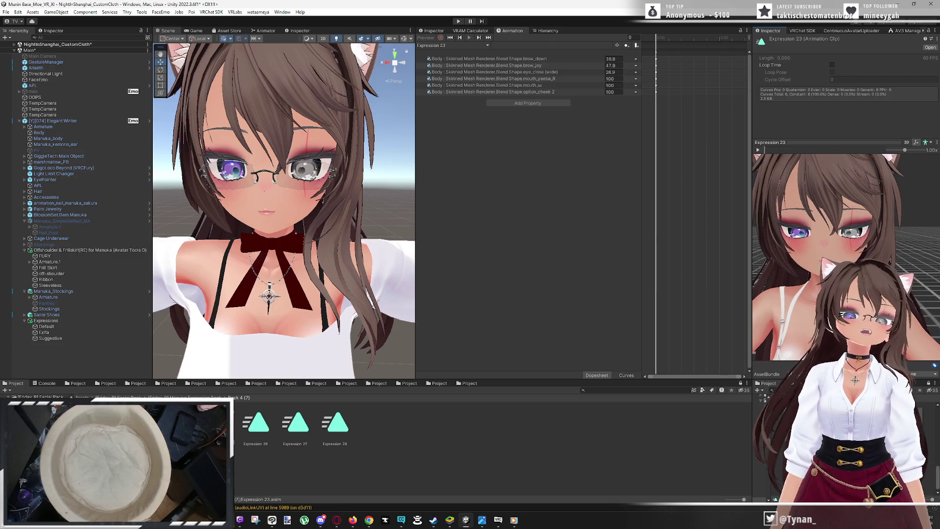
# Name the empty toggle Smug Cat under Suggestive and give it the Expression 23 clip
pyautogui.click(432, 31)
pyautogui.click(540, 229)
pyautogui.click(541, 230)
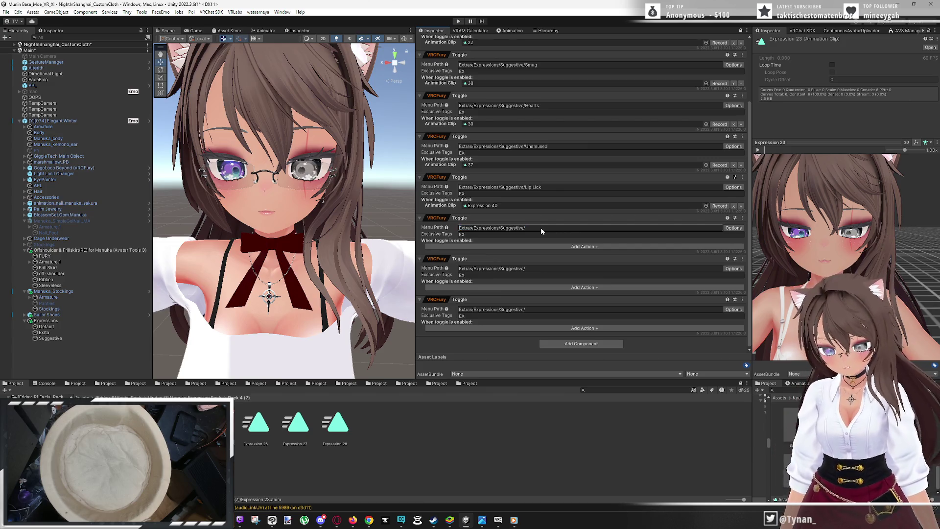
pyautogui.write('Smug Cat')
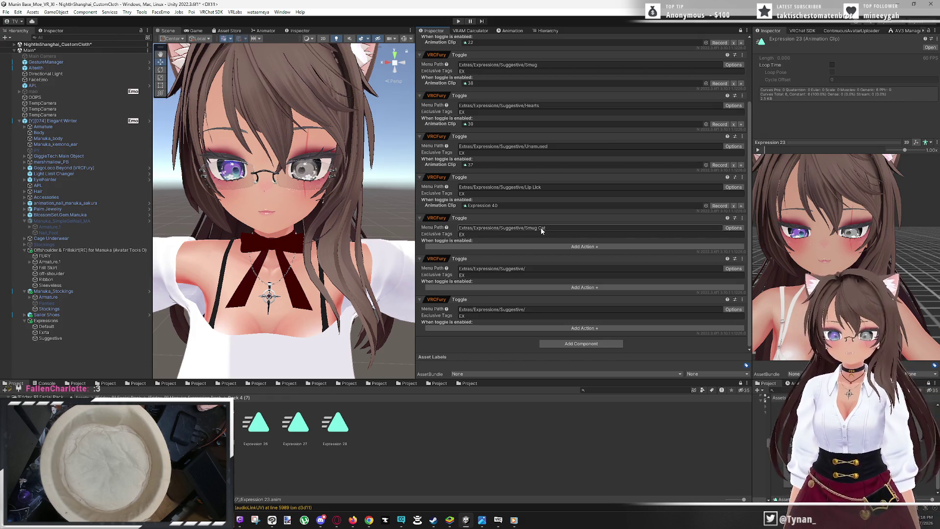
pyautogui.click(541, 246)
pyautogui.click(561, 250)
pyautogui.moveTo(490, 299)
pyautogui.mouseDown()
pyautogui.moveTo(513, 245)
pyautogui.moveTo(504, 248)
pyautogui.mouseUp()
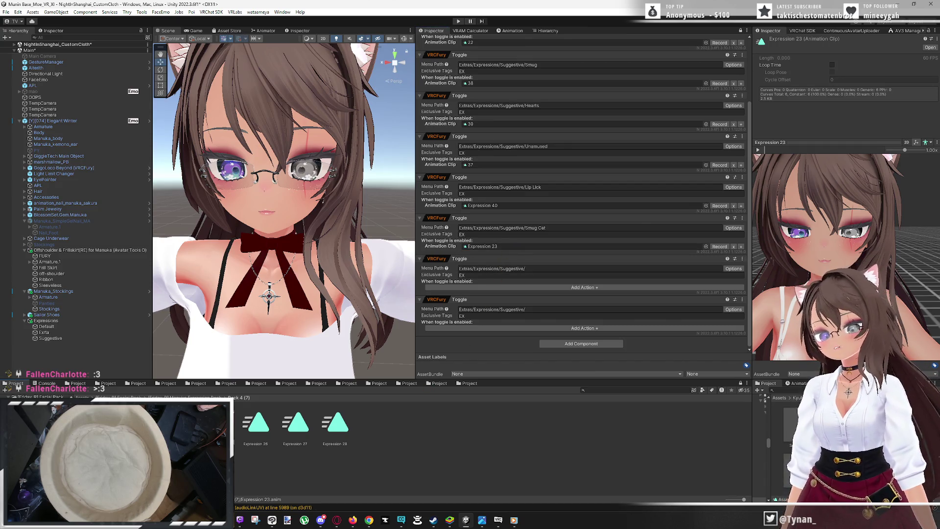
# Preview the Expression 22 clip in place of Expression 23
pyautogui.doubleClick(470, 42)
pyautogui.scroll(-5, 841, 205)
pyautogui.scroll(5, 841, 204)
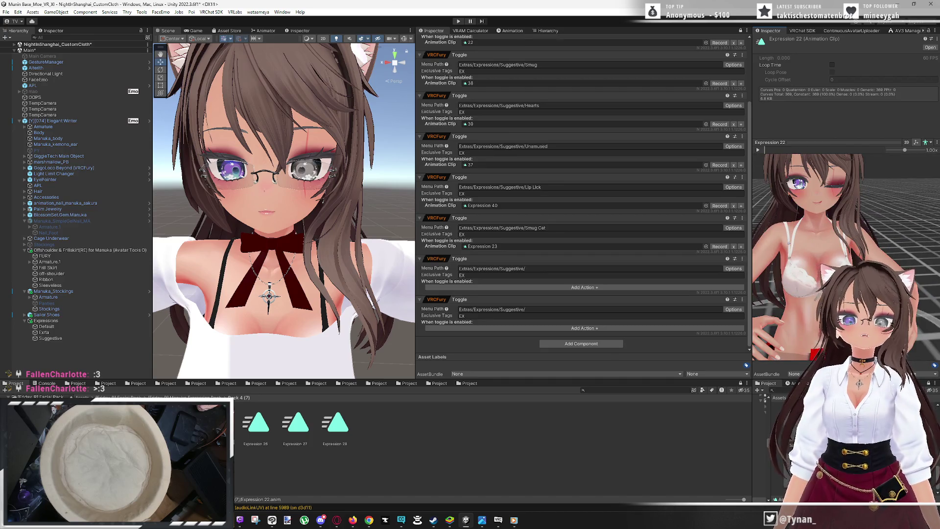
pyautogui.moveTo(842, 204); pyautogui.dragTo(820, 264)
pyautogui.scroll(4, 823, 228)
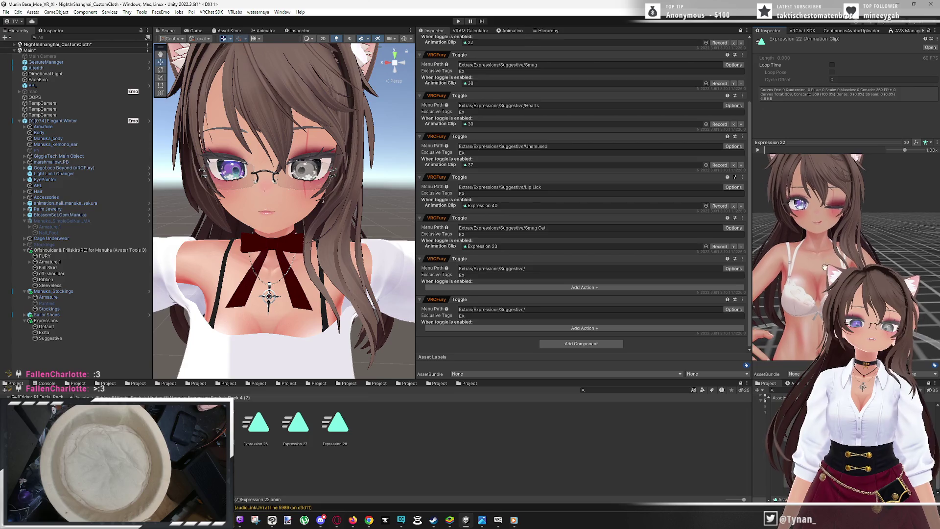
pyautogui.moveTo(833, 237); pyautogui.dragTo(813, 240)
pyautogui.scroll(3, 822, 238)
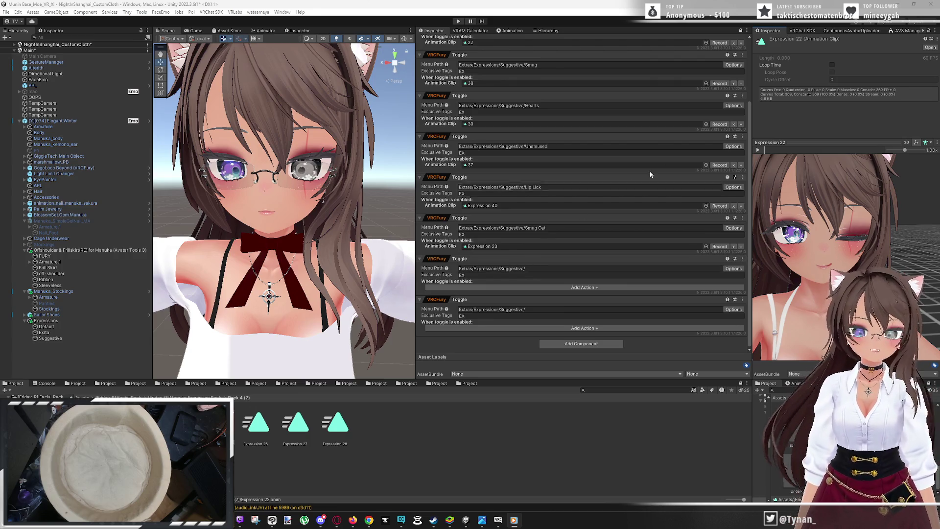
pyautogui.click(510, 31)
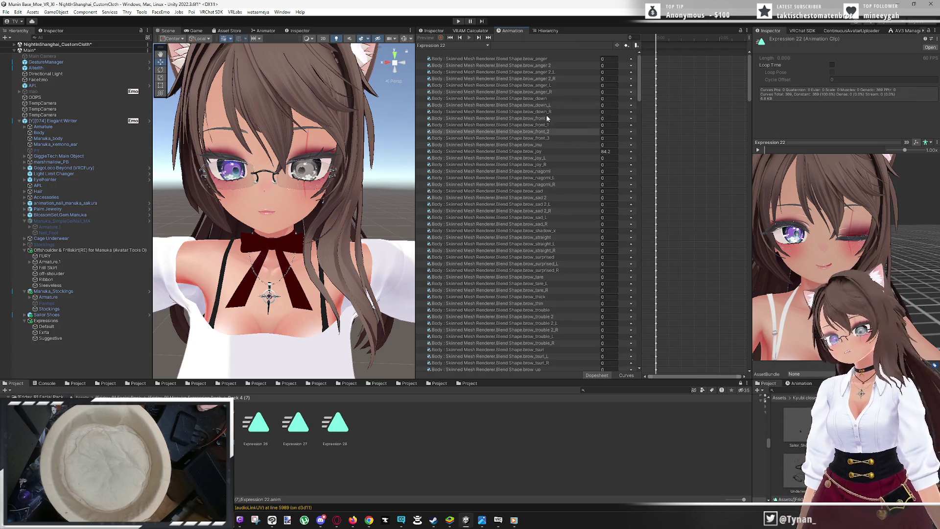
# Delete Expression 22's brow keys from brow_anger through eye_close_L
pyautogui.click(548, 59)
pyautogui.keyDown('shift'); pyautogui.click(591, 146); pyautogui.keyUp('shift')
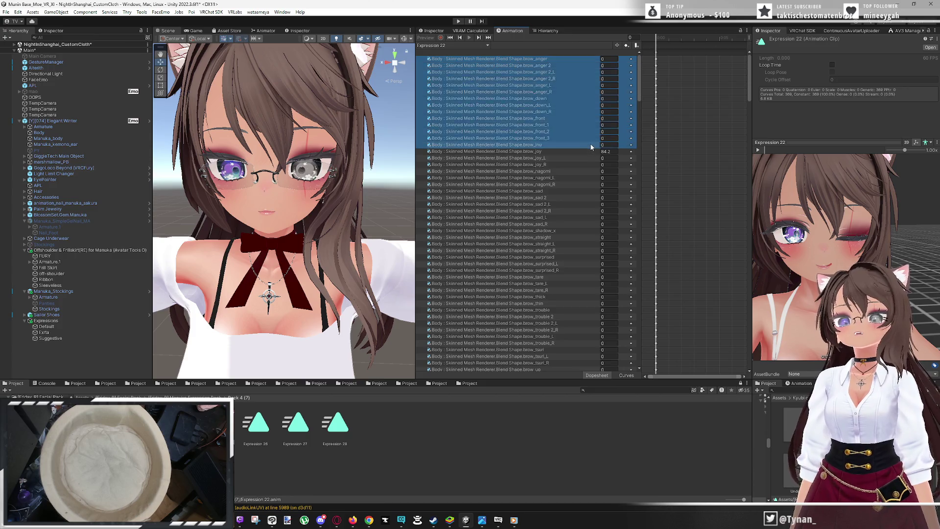
pyautogui.press('Delete')
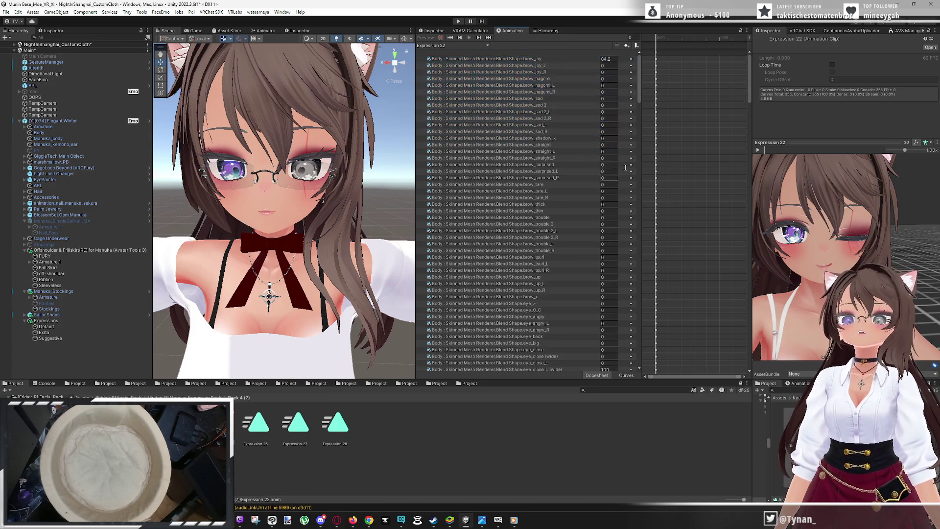
pyautogui.click(560, 66)
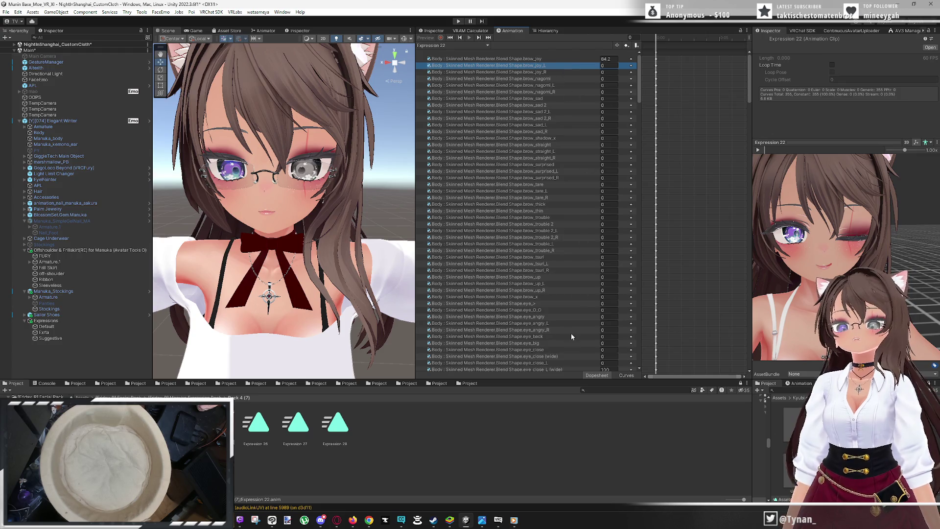
pyautogui.keyDown('shift'); pyautogui.click(557, 364); pyautogui.keyUp('shift')
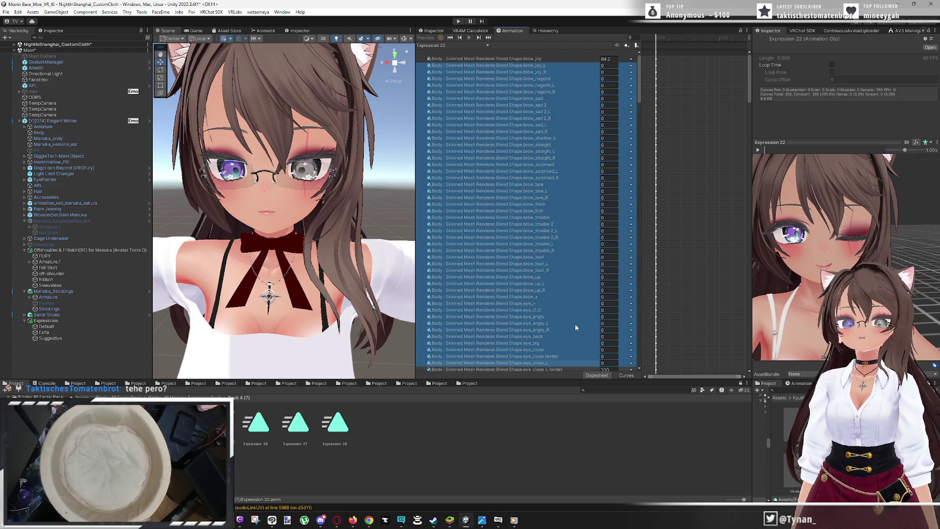
pyautogui.press('Delete')
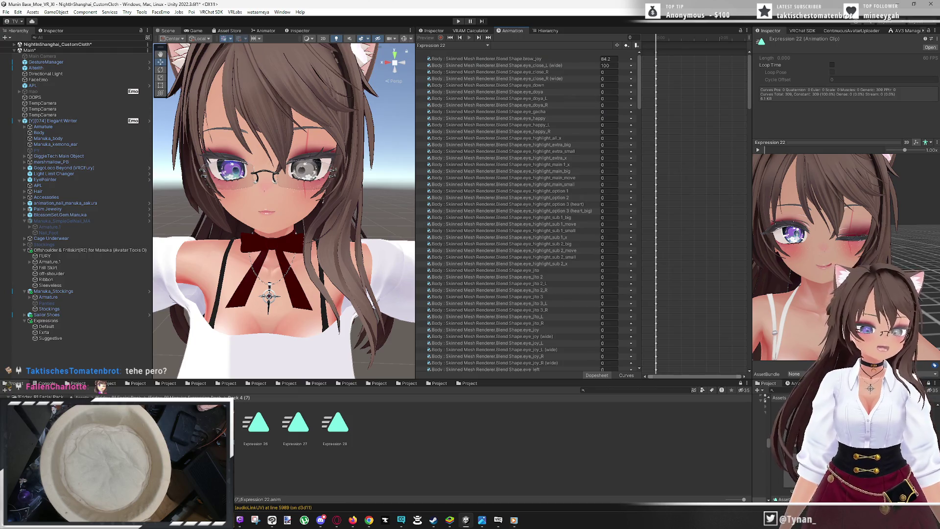
# Select the eyelid keys through option_cheek 3, comparing against Expression 23's properties
pyautogui.scroll(-10, 580, 72)
pyautogui.scroll(-20, 565, 142)
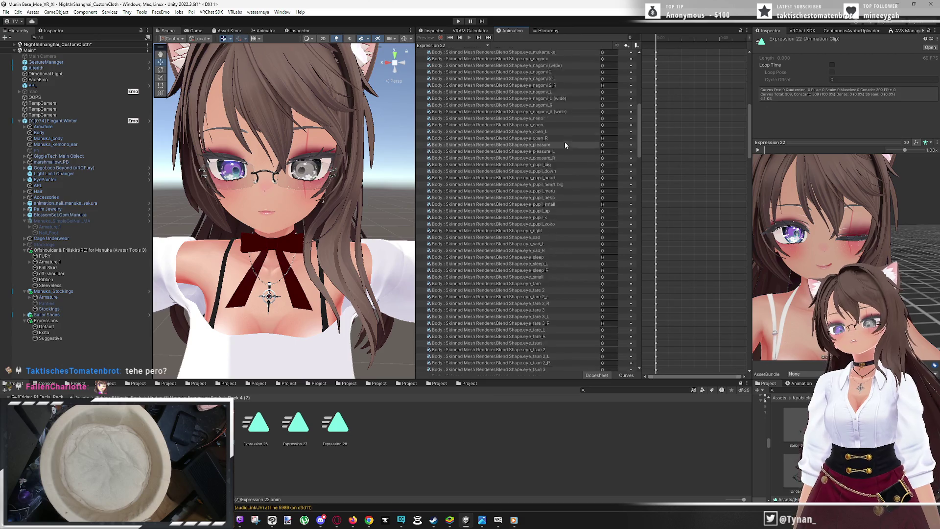
pyautogui.scroll(-10, 554, 279)
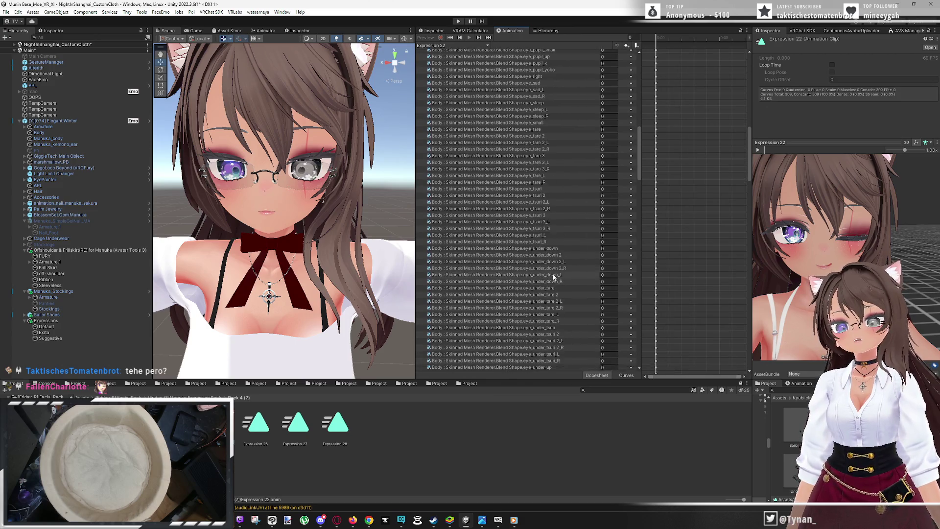
pyautogui.scroll(-20, 572, 281)
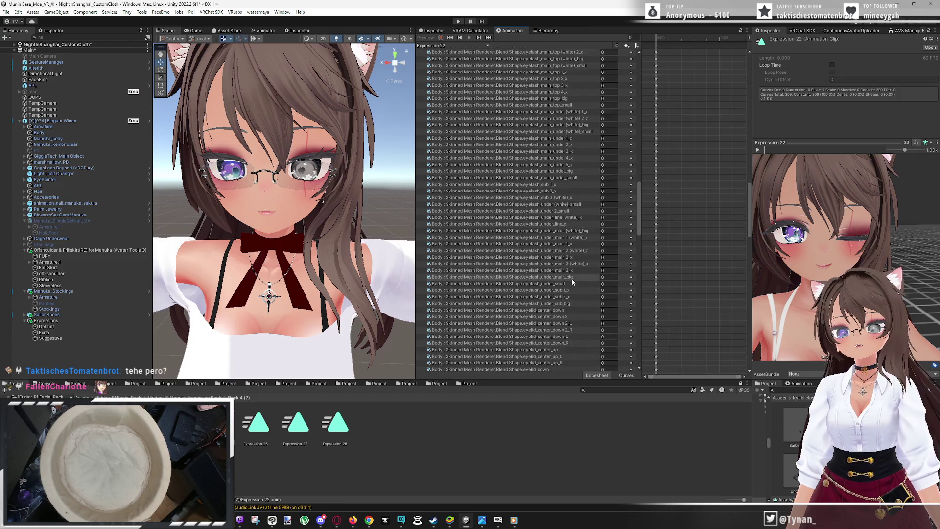
pyautogui.scroll(-10, 574, 280)
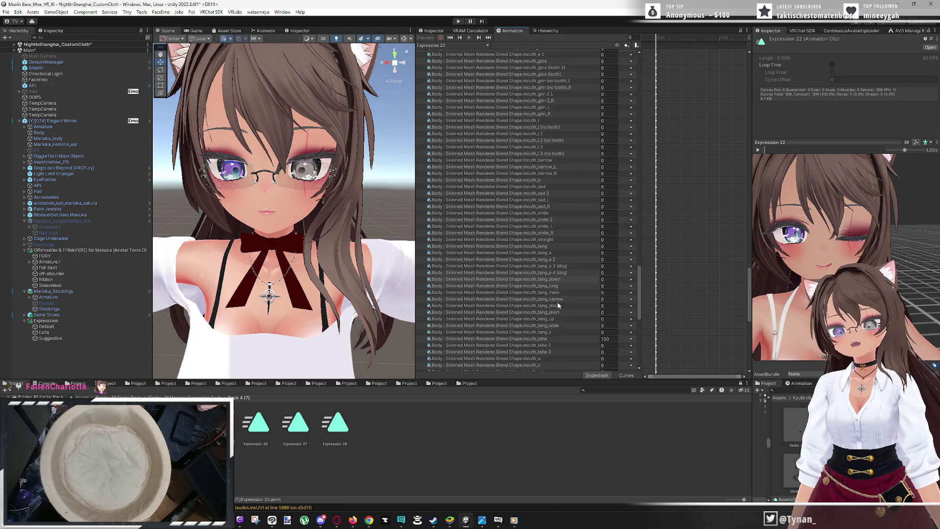
pyautogui.scroll(10, 549, 208)
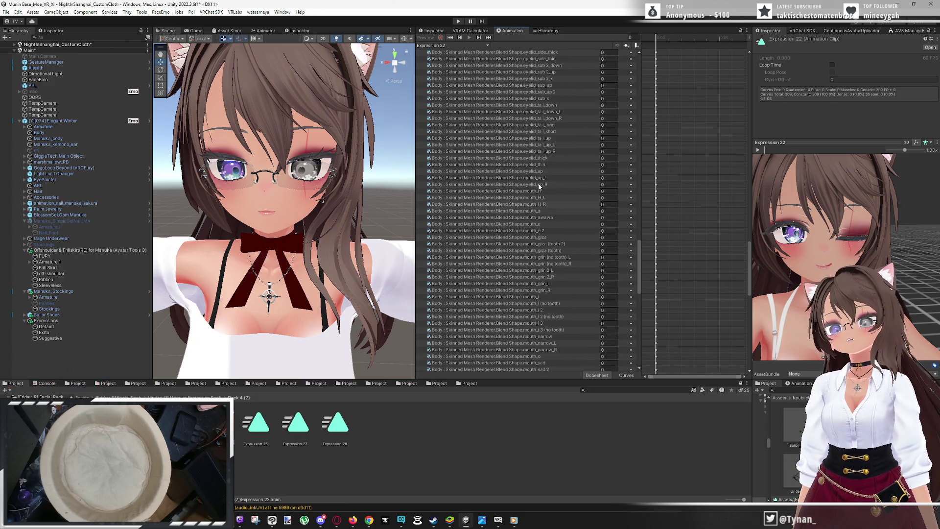
pyautogui.keyDown('shift'); pyautogui.click(539, 185); pyautogui.keyUp('shift')
pyautogui.scroll(-20, 552, 207)
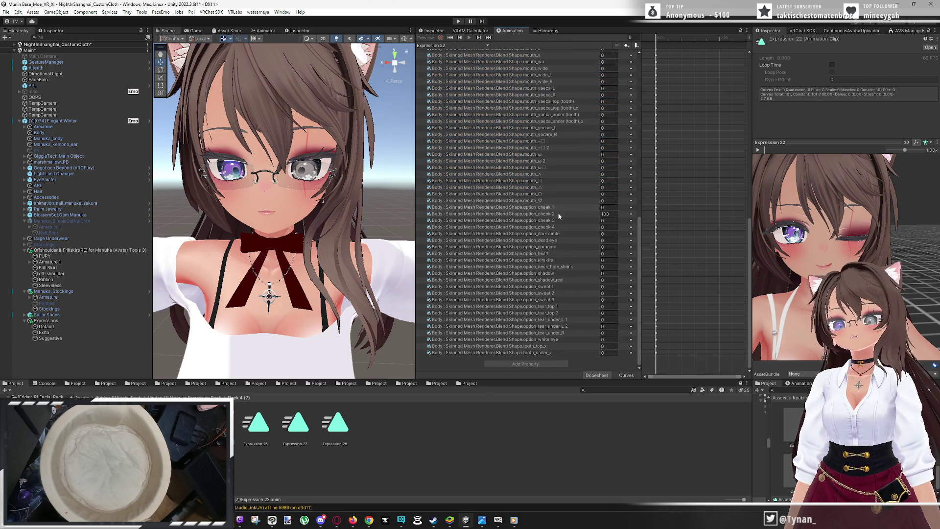
pyautogui.click(571, 220)
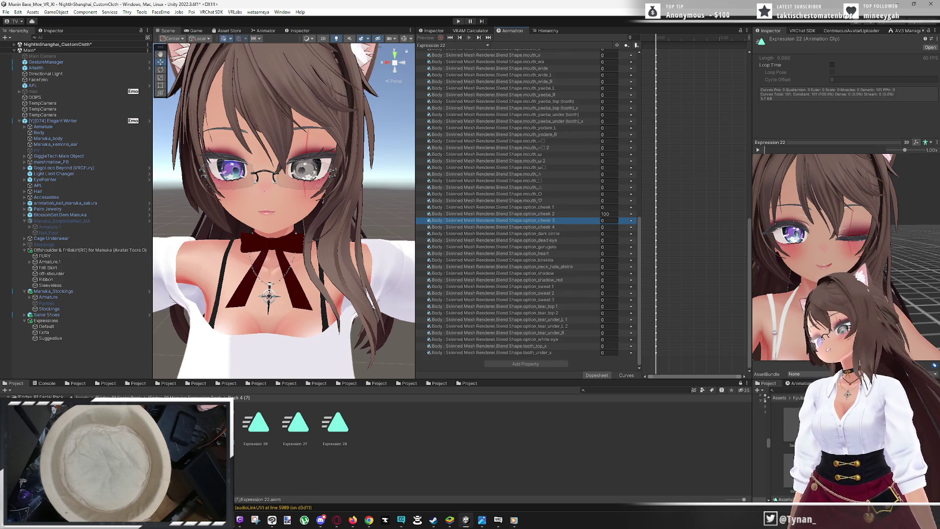
pyautogui.press('Right')
pyautogui.press('Left')
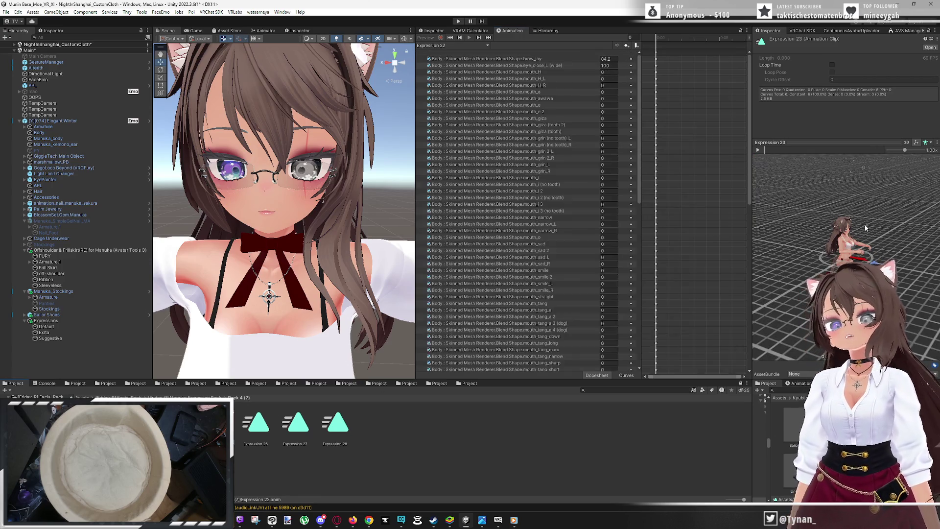
# Inspect the avatar's face and the Body object's current blend-shape values
pyautogui.scroll(5, 875, 233)
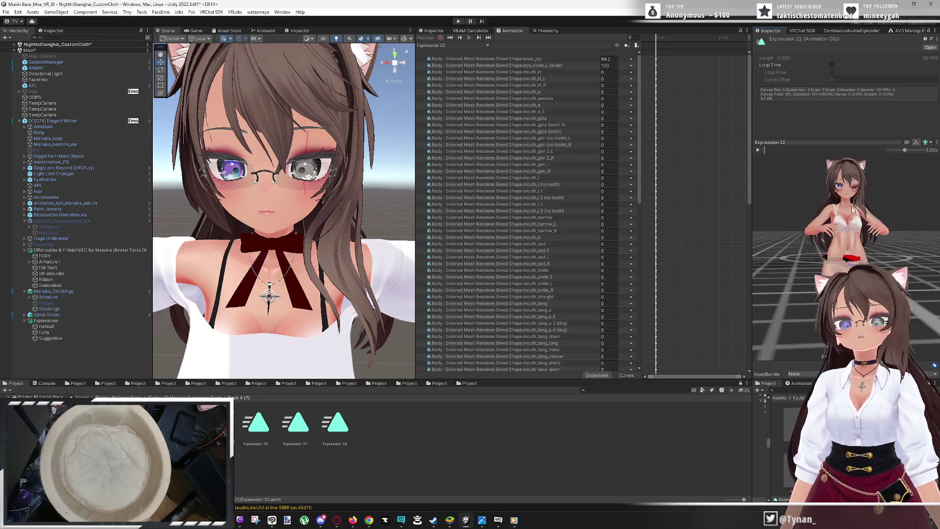
pyautogui.scroll(5, 834, 219)
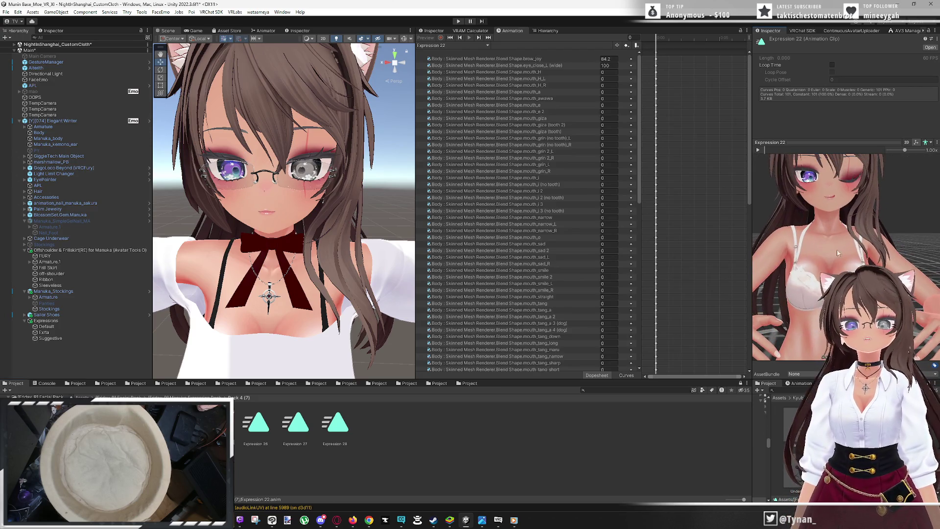
pyautogui.moveTo(834, 219); pyautogui.dragTo(877, 251)
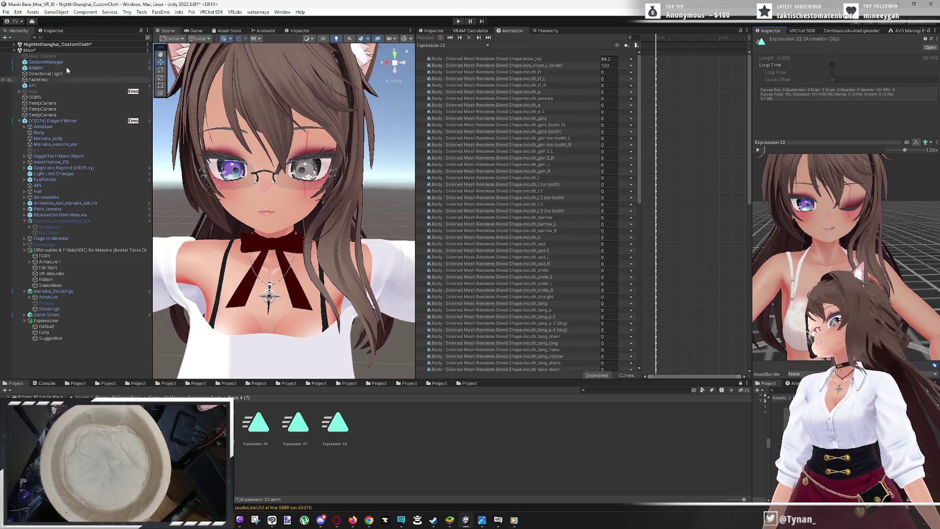
pyautogui.click(51, 132)
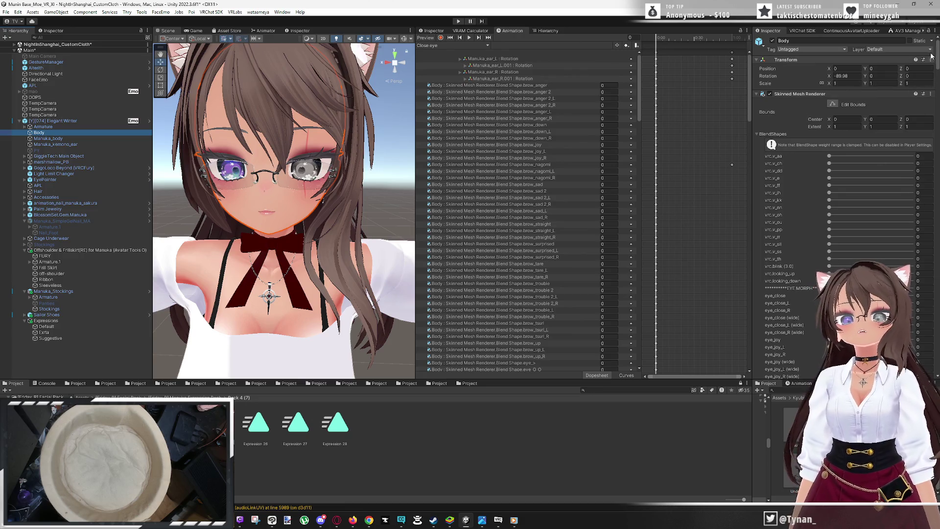
pyautogui.moveTo(937, 58)
pyautogui.mouseDown()
pyautogui.moveTo(938, 355)
pyautogui.moveTo(938, 297)
pyautogui.mouseUp()
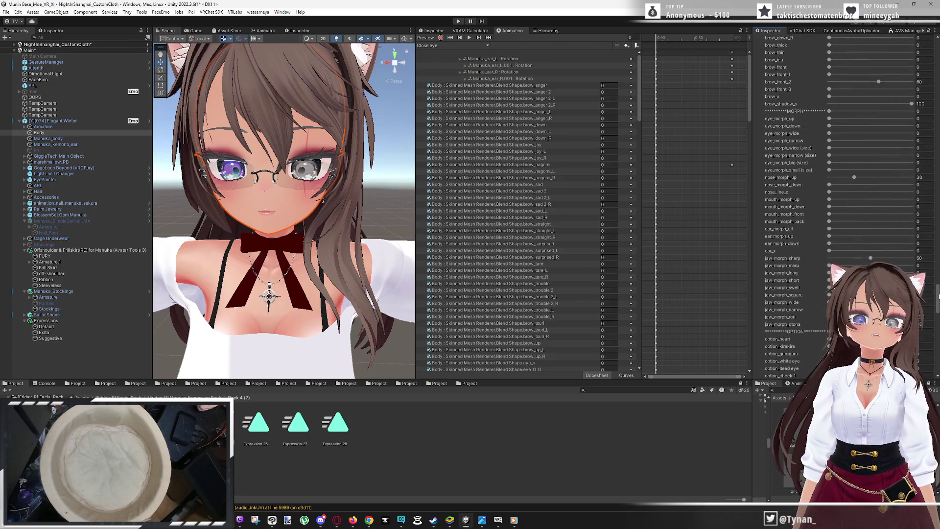
pyautogui.moveTo(938, 296); pyautogui.dragTo(935, 44)
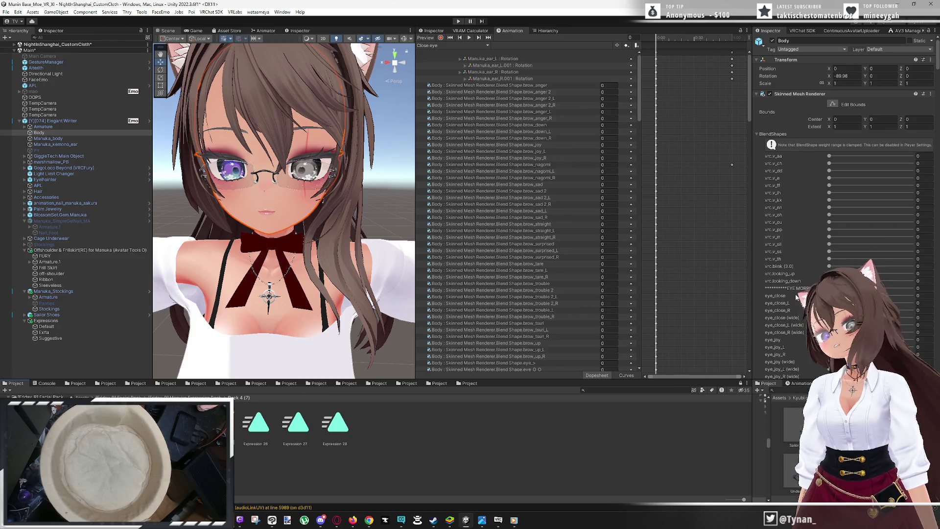
pyautogui.hotkey('ctrl', 'z')
pyautogui.scroll(6, 868, 242)
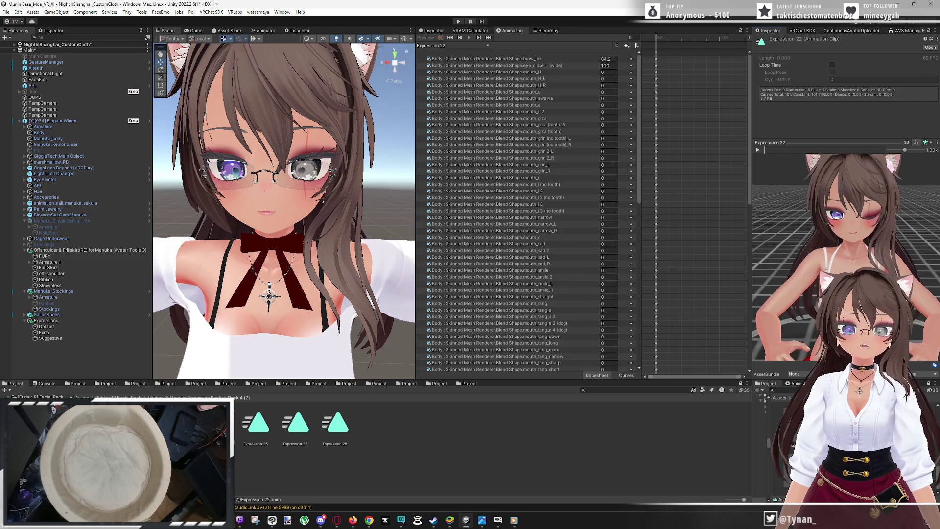
# Give the empty toggle a blink-disabling action and the Expression 22 animation clip
pyautogui.click(433, 31)
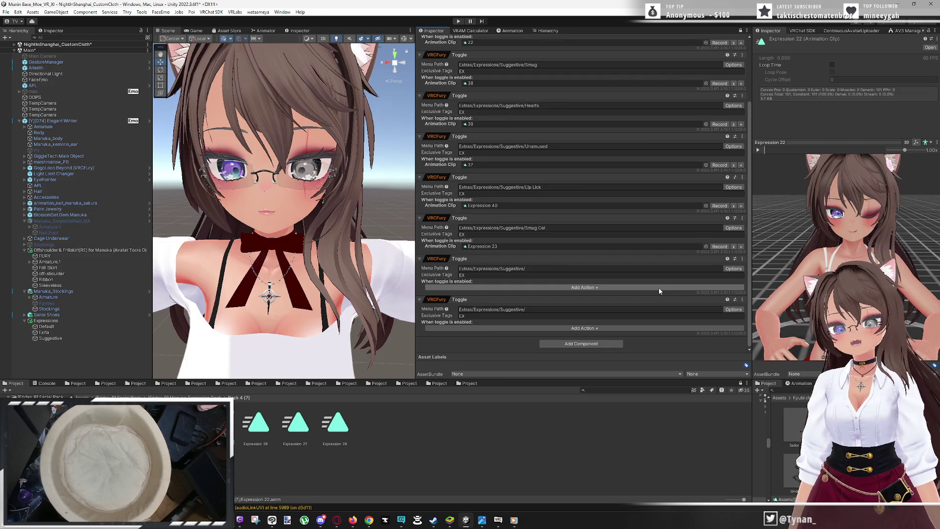
pyautogui.click(535, 288)
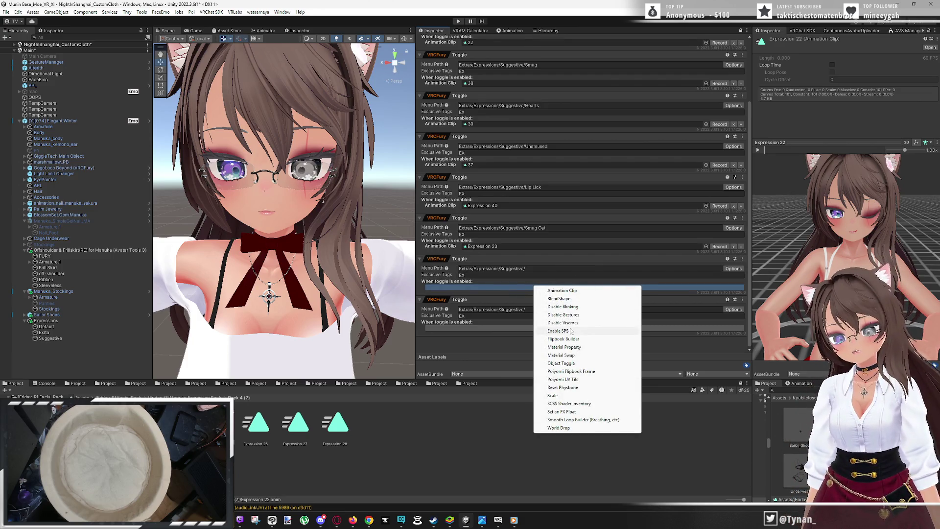
pyautogui.click(583, 308)
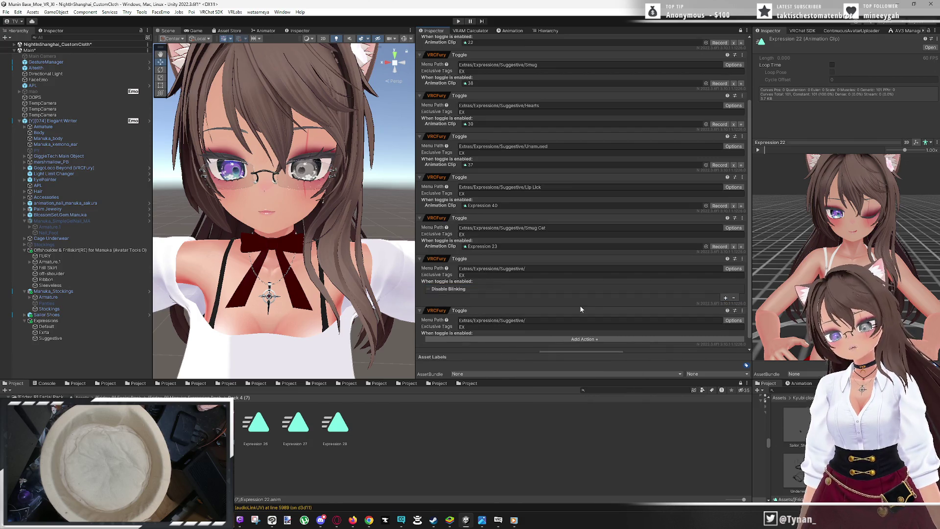
pyautogui.click(725, 297)
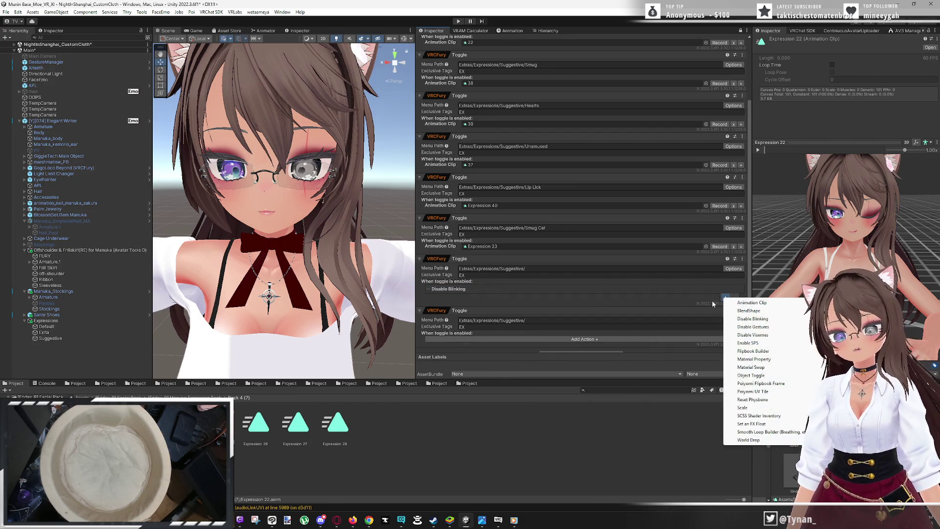
pyautogui.click(737, 305)
pyautogui.moveTo(97, 422)
pyautogui.mouseDown()
pyautogui.moveTo(471, 323)
pyautogui.moveTo(514, 298)
pyautogui.mouseUp()
# Append 'Teehee' to the toggle's menu path Extras/Expressions/Suggestive
pyautogui.click(551, 269)
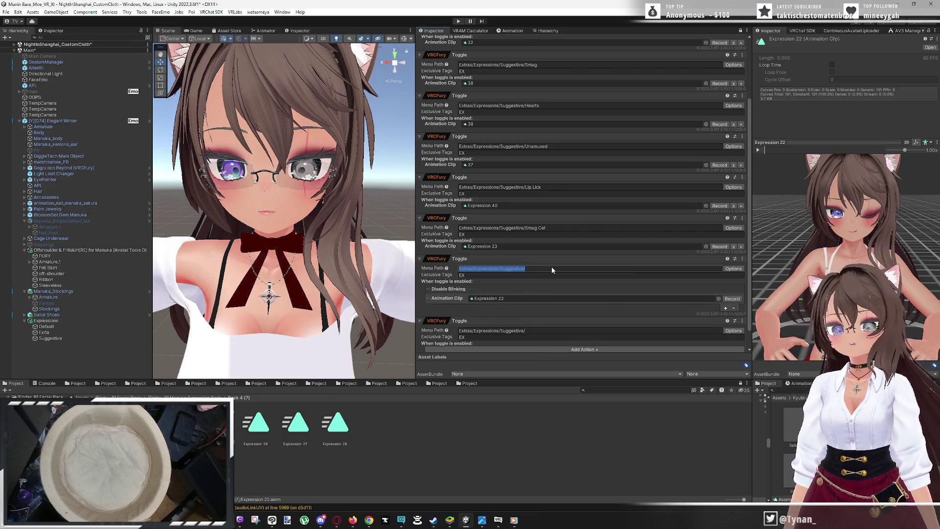
pyautogui.click(552, 269)
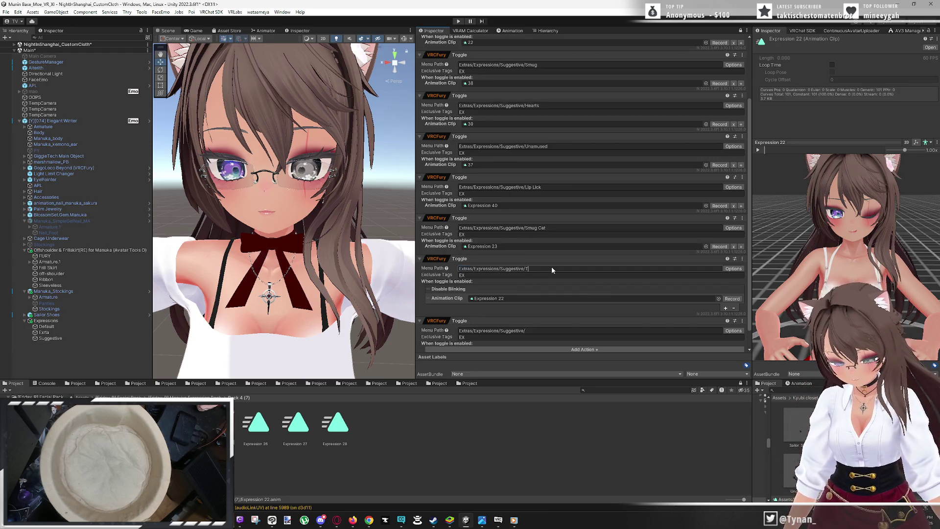
pyautogui.write('Teehee')
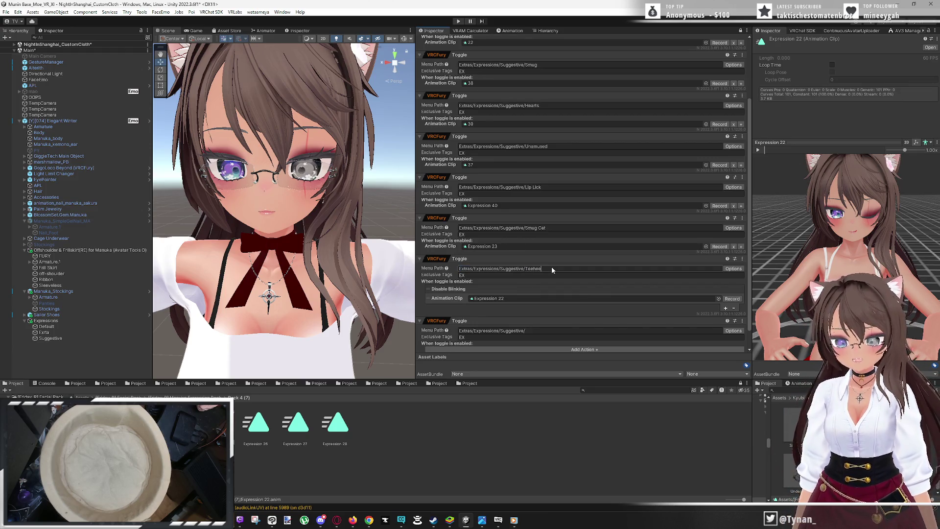
pyautogui.scroll(-1, 548, 274)
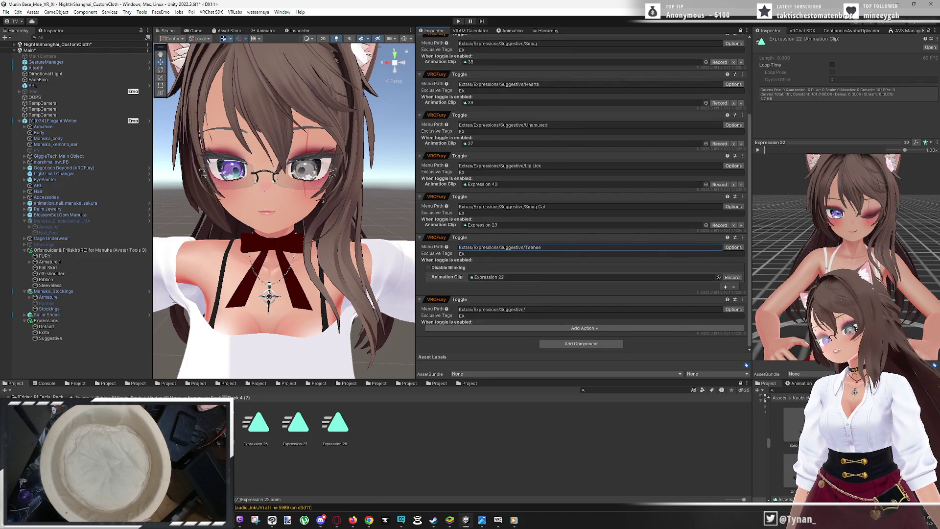
pyautogui.click(225, 398)
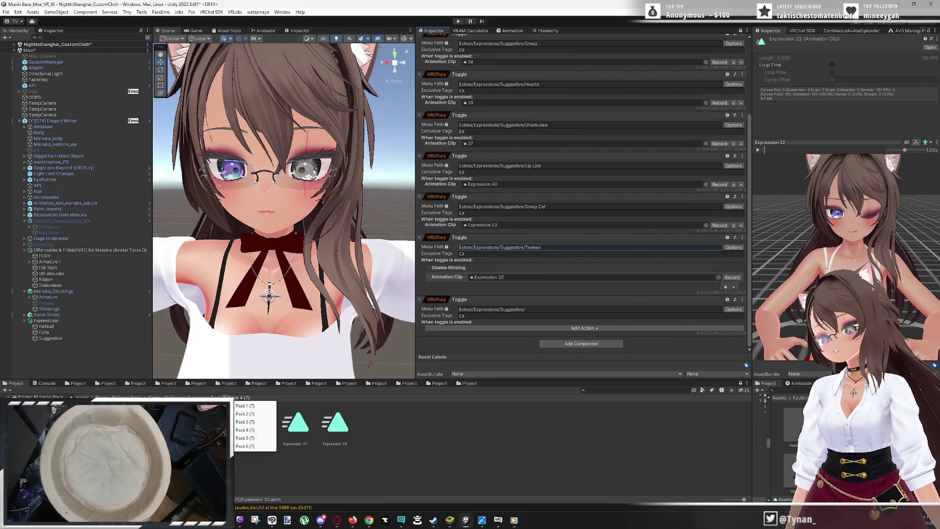
# Switch to Pack 3 and preview Expression 20, then Expression 19, on the avatar
pyautogui.click(262, 423)
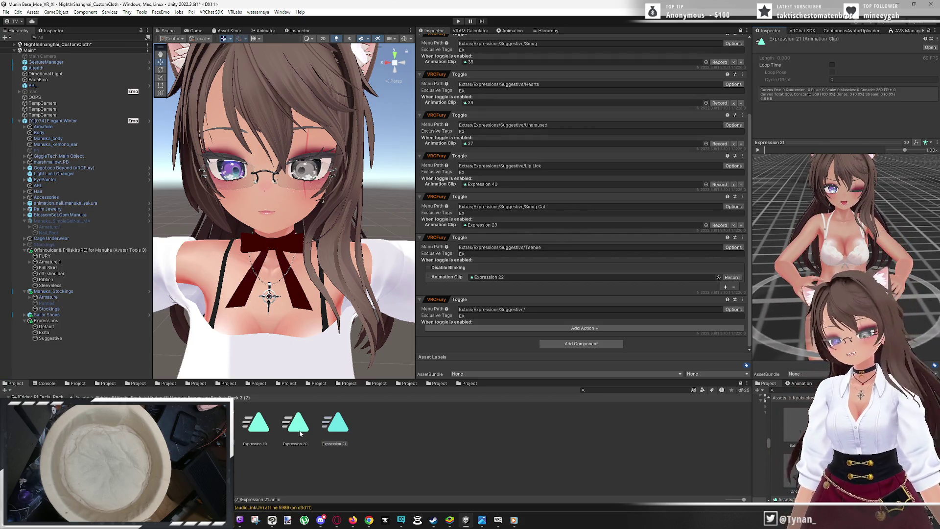
pyautogui.press('Left')
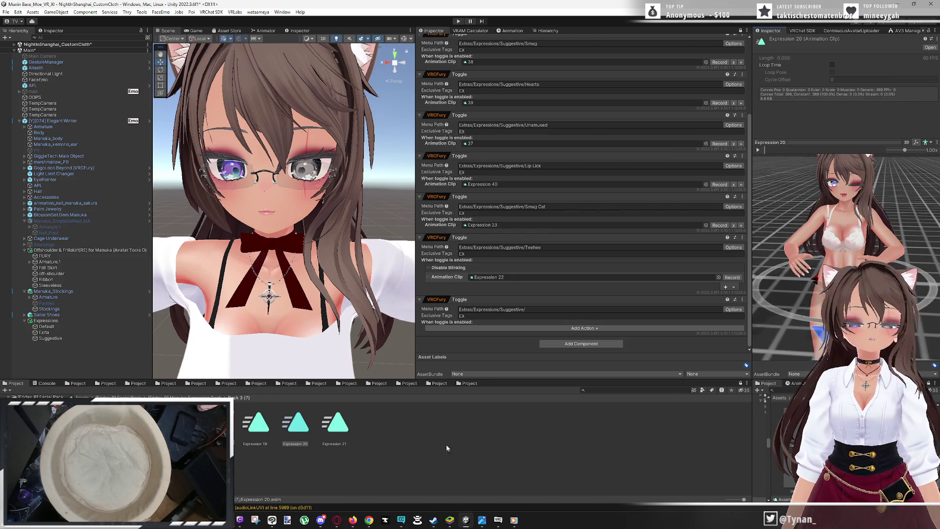
pyautogui.press('Left')
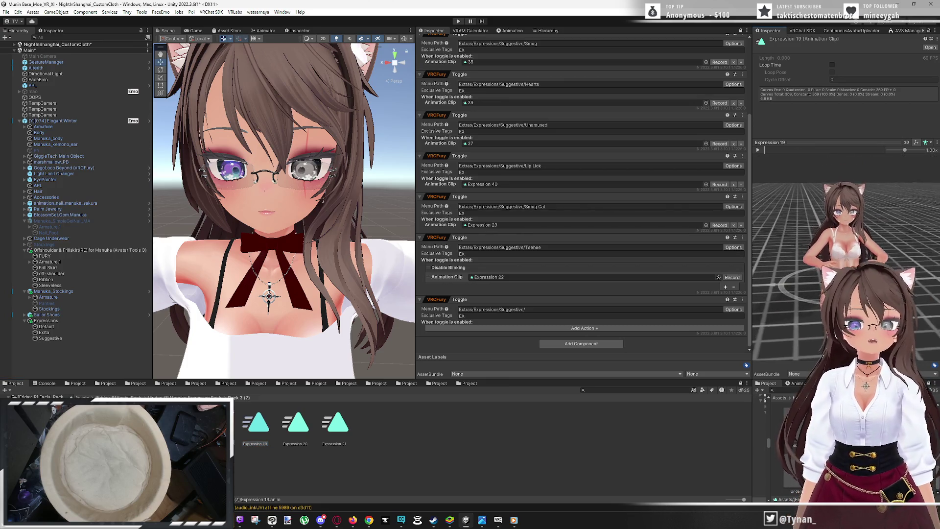
pyautogui.scroll(3, 845, 190)
pyautogui.scroll(3, 850, 248)
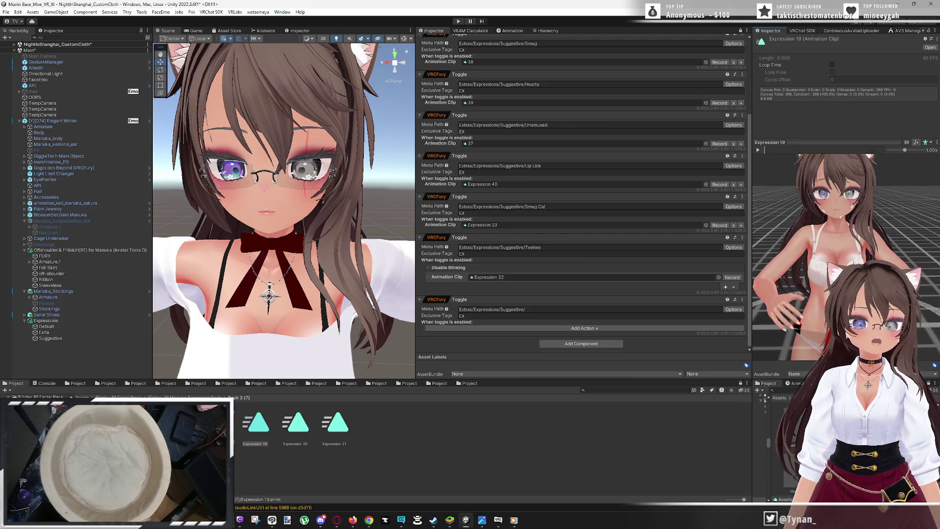
pyautogui.moveTo(832, 189); pyautogui.dragTo(822, 352)
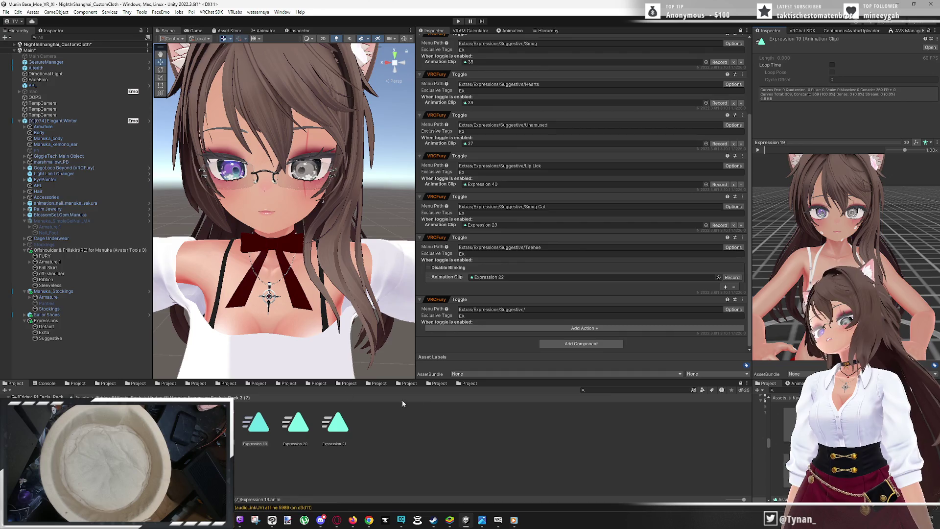
pyautogui.click(470, 383)
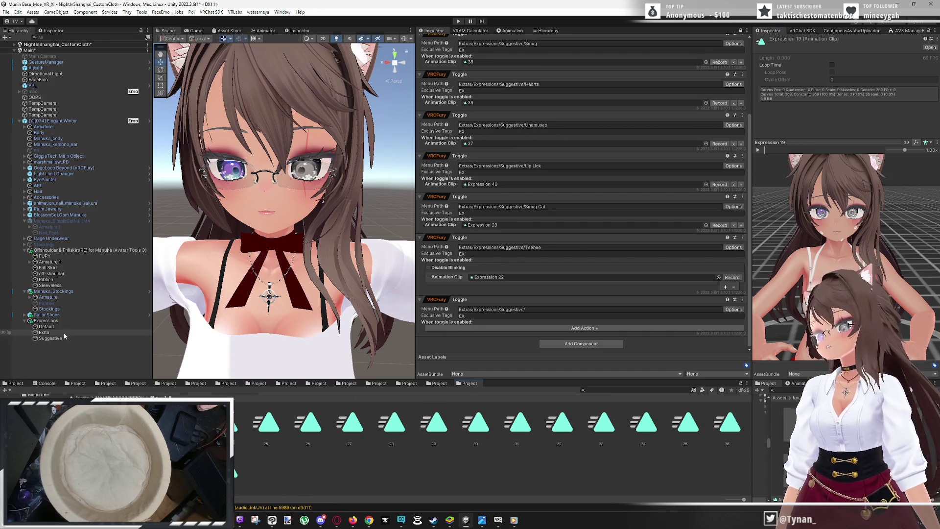
# Preview the Default toggles' Nervous clip 8 and clip 10 for reference
pyautogui.click(47, 327)
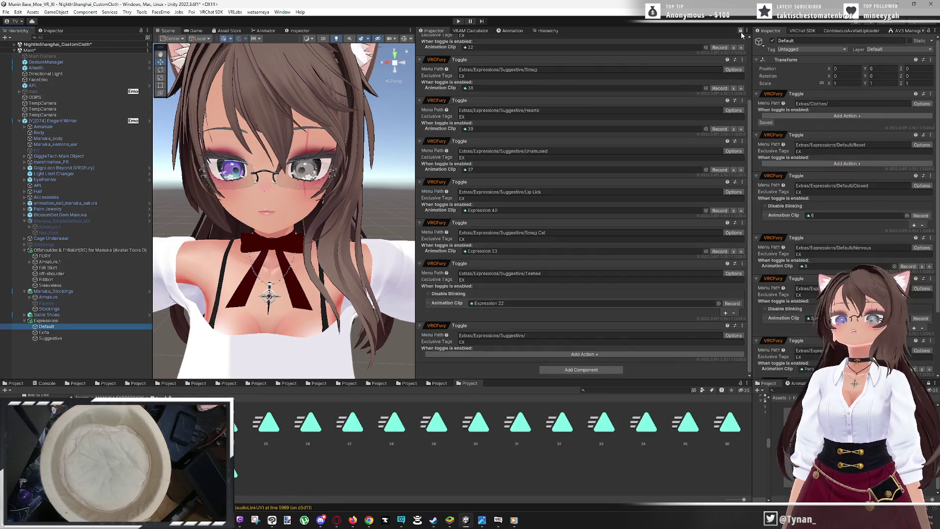
pyautogui.click(741, 31)
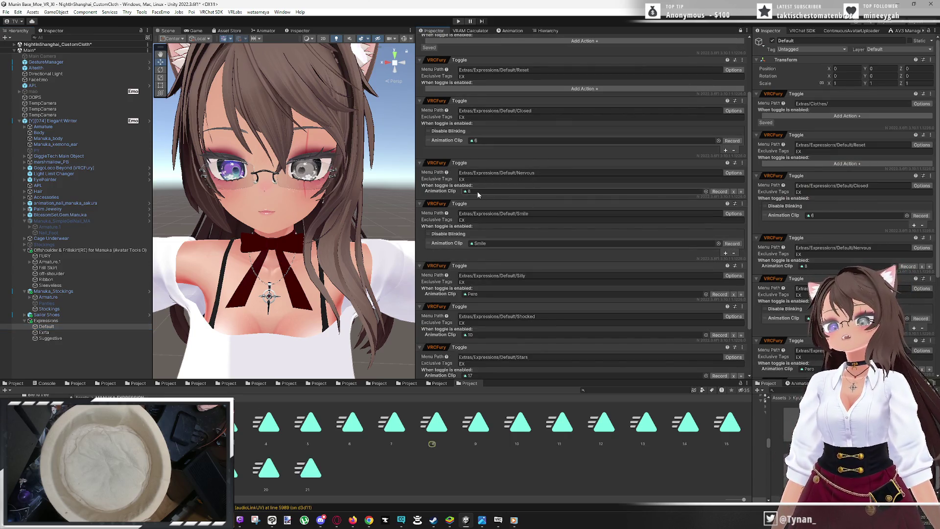
pyautogui.doubleClick(806, 266)
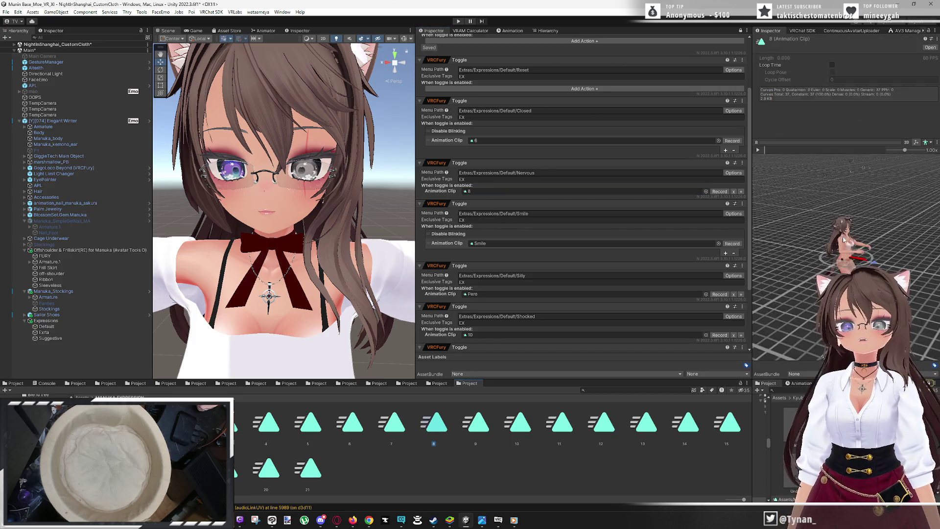
pyautogui.scroll(3, 850, 190)
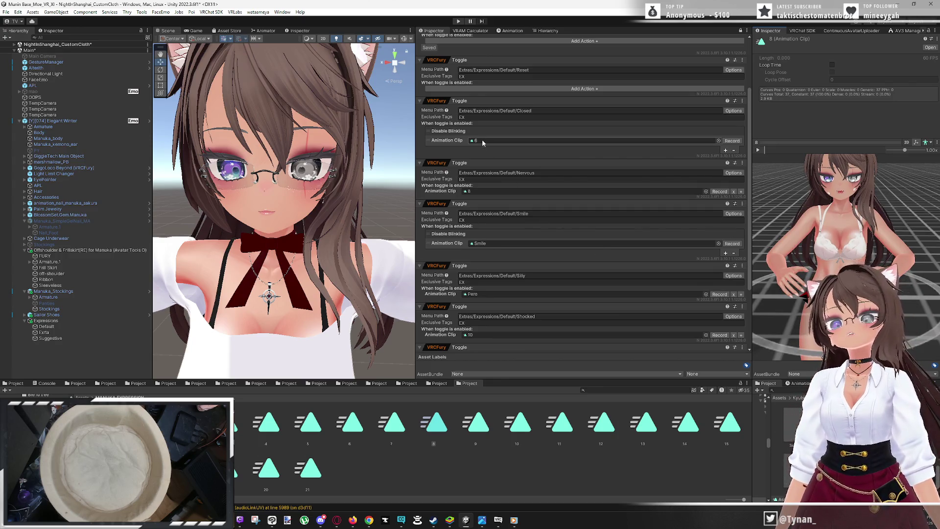
pyautogui.scroll(-2, 504, 292)
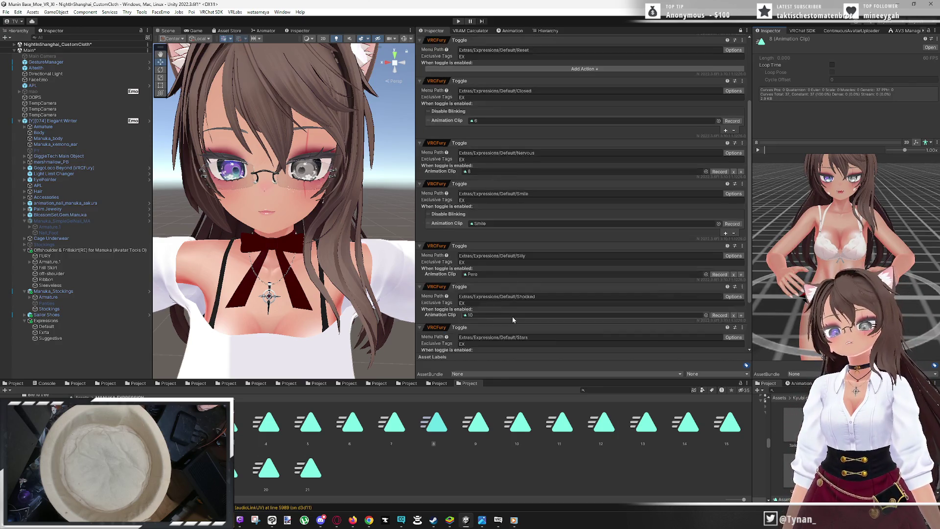
pyautogui.click(523, 428)
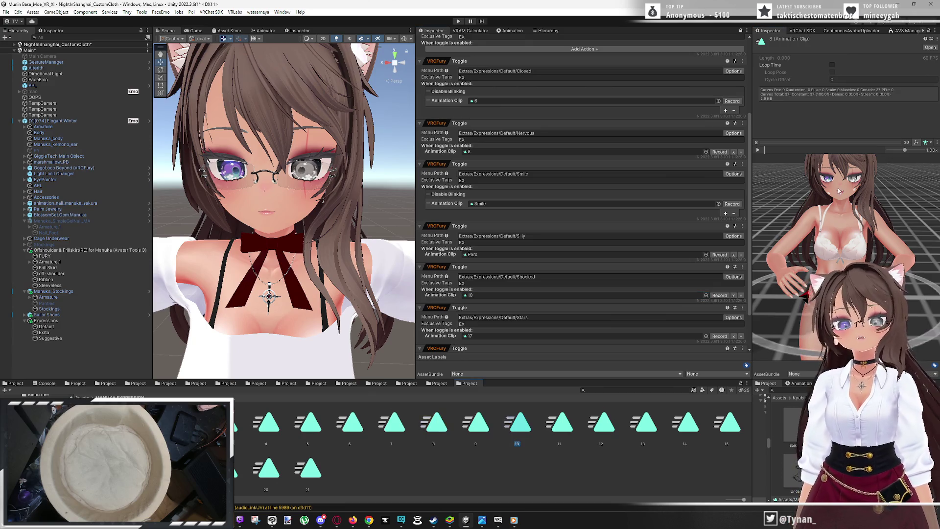
pyautogui.moveTo(838, 191)
pyautogui.mouseDown()
pyautogui.moveTo(855, 189)
pyautogui.moveTo(858, 262)
pyautogui.moveTo(836, 262)
pyautogui.mouseUp()
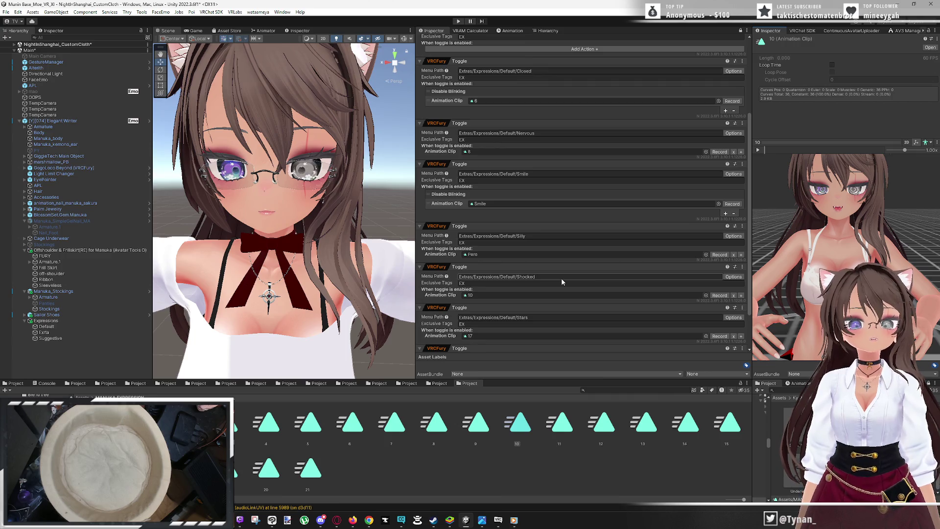
pyautogui.click(20, 385)
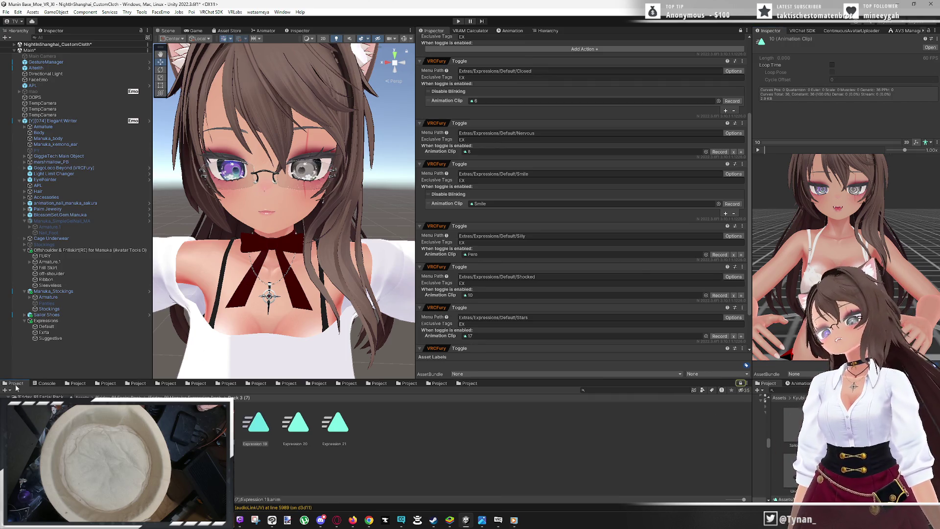
# Reselect Expression 19 and show the Suggestive object's toggles in the Inspector
pyautogui.click(254, 430)
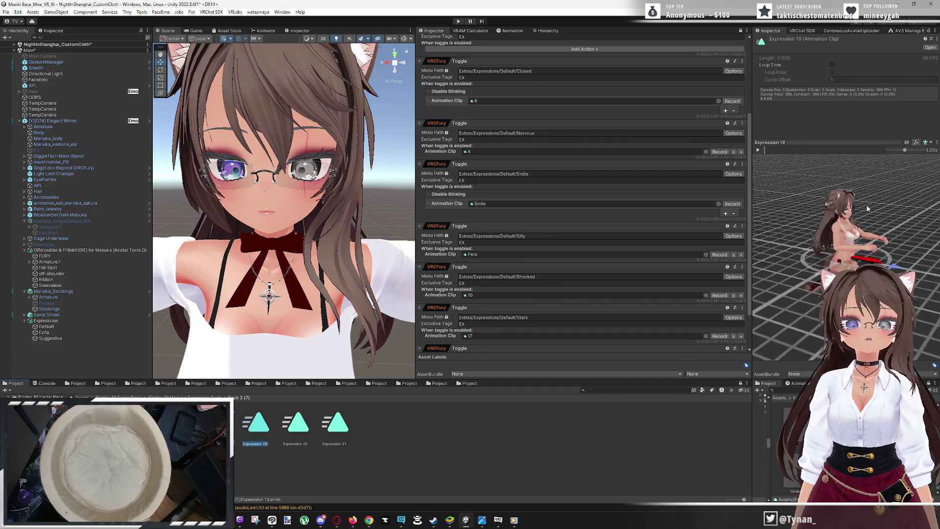
pyautogui.scroll(5, 851, 203)
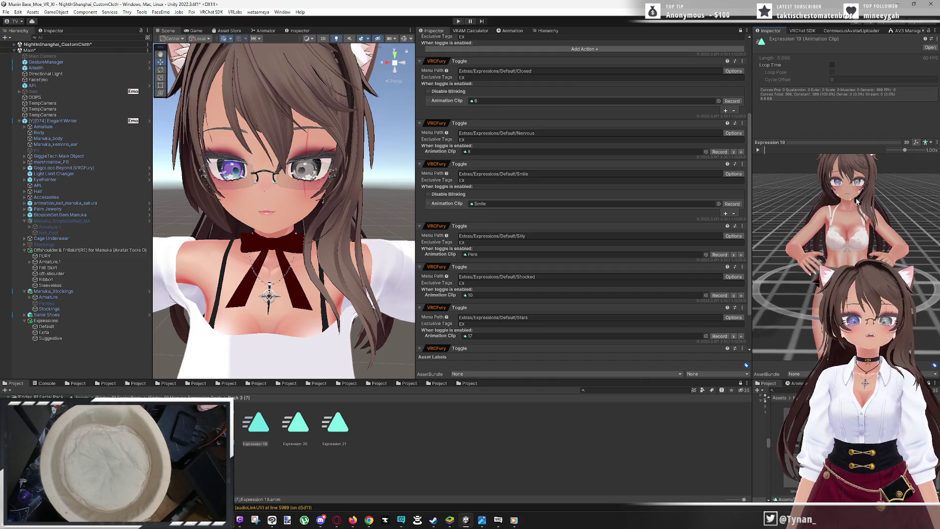
pyautogui.scroll(5, 862, 214)
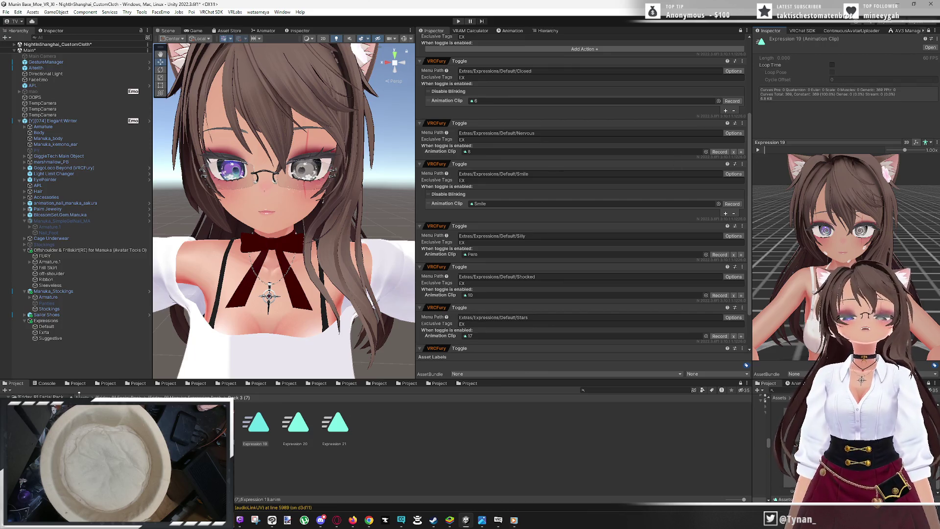
pyautogui.click(63, 338)
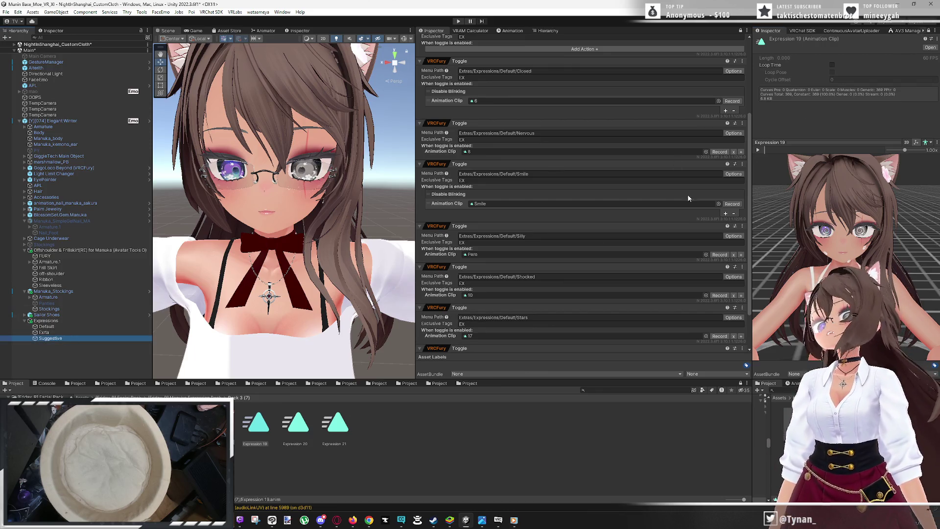
pyautogui.click(739, 31)
pyautogui.click(740, 31)
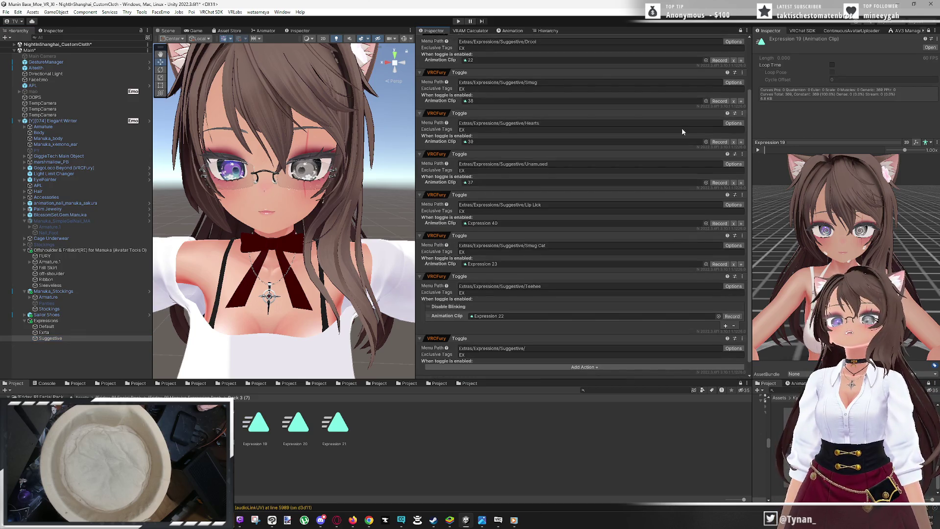
pyautogui.scroll(-10, 670, 196)
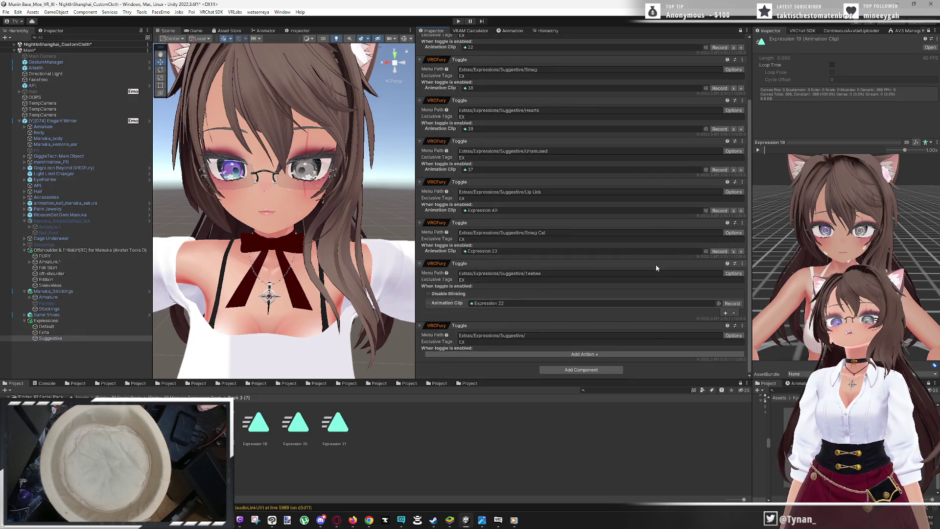
# Append 'Panic' to the last toggle's menu path and add an Animation Clip action
pyautogui.click(569, 336)
pyautogui.press('End')
pyautogui.write('Panic')
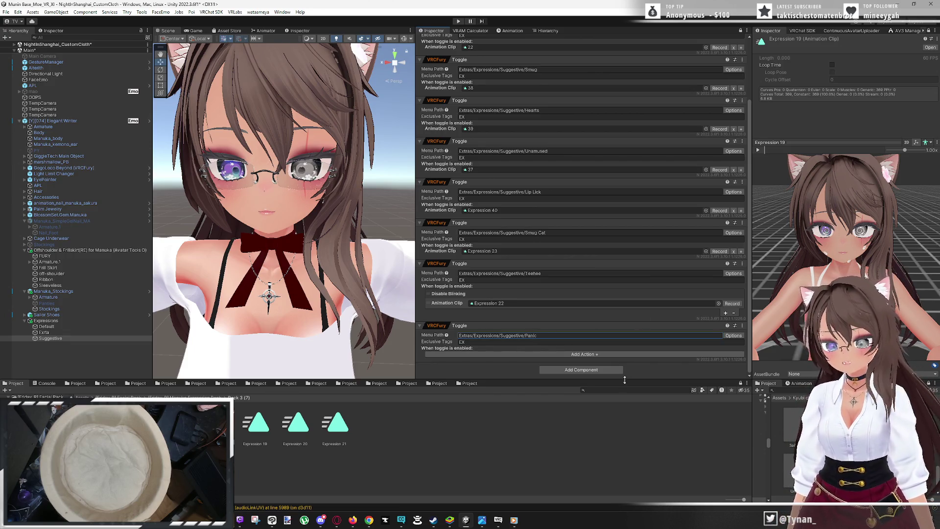
pyautogui.click(590, 355)
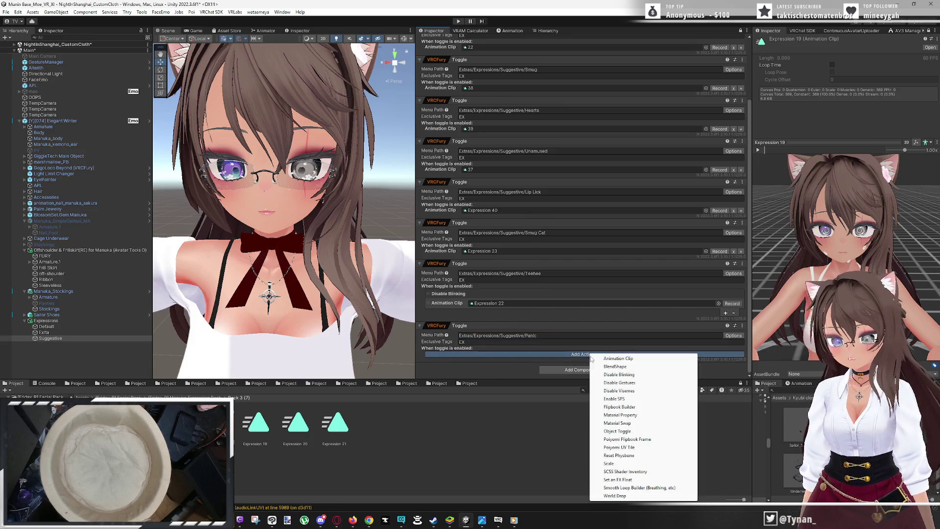
pyautogui.click(619, 358)
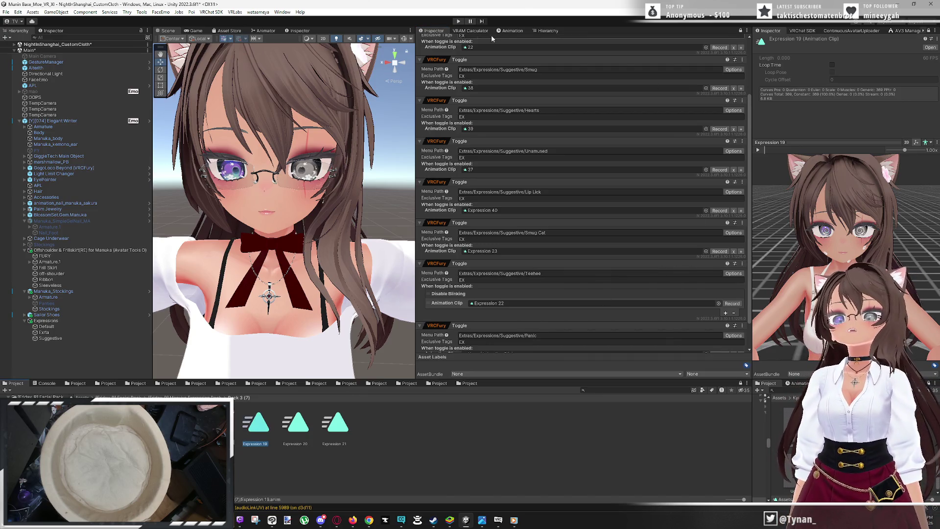
# Open Expression 19's blend-shape curves and set eye_down to 41.5
pyautogui.click(512, 30)
pyautogui.scroll(3, 843, 235)
pyautogui.moveTo(861, 235)
pyautogui.mouseDown()
pyautogui.moveTo(880, 240)
pyautogui.moveTo(879, 252)
pyautogui.moveTo(876, 245)
pyautogui.mouseUp()
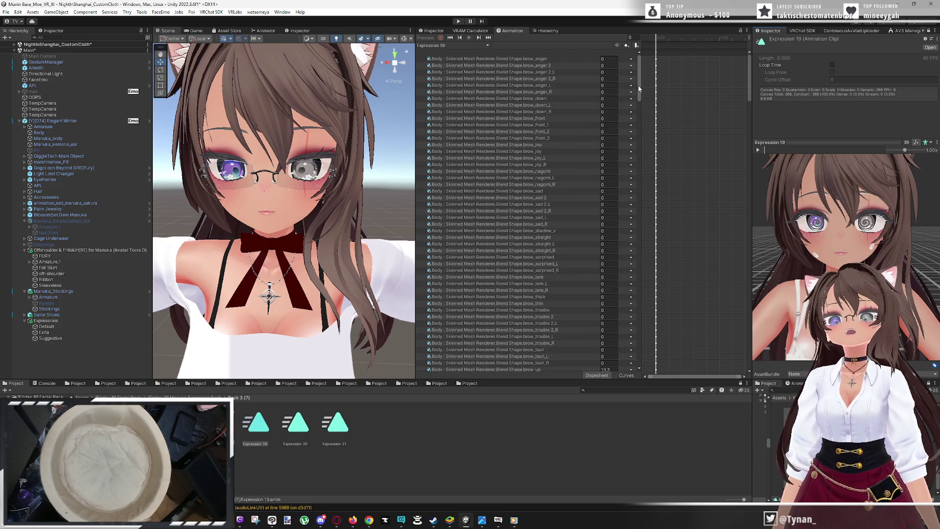
pyautogui.moveTo(638, 84)
pyautogui.mouseDown()
pyautogui.moveTo(638, 208)
pyautogui.moveTo(641, 125)
pyautogui.mouseUp()
pyautogui.click(555, 134)
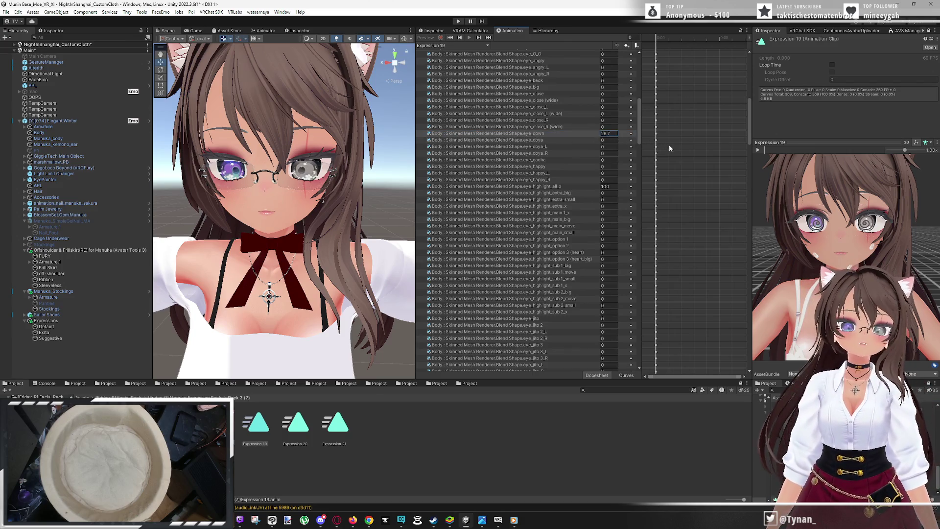
pyautogui.press('BackSpace')
pyautogui.write('50')
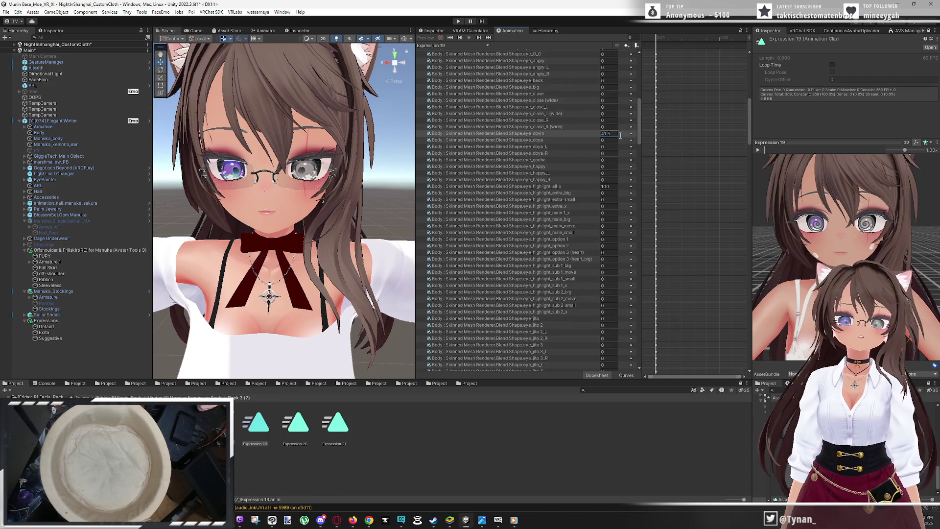
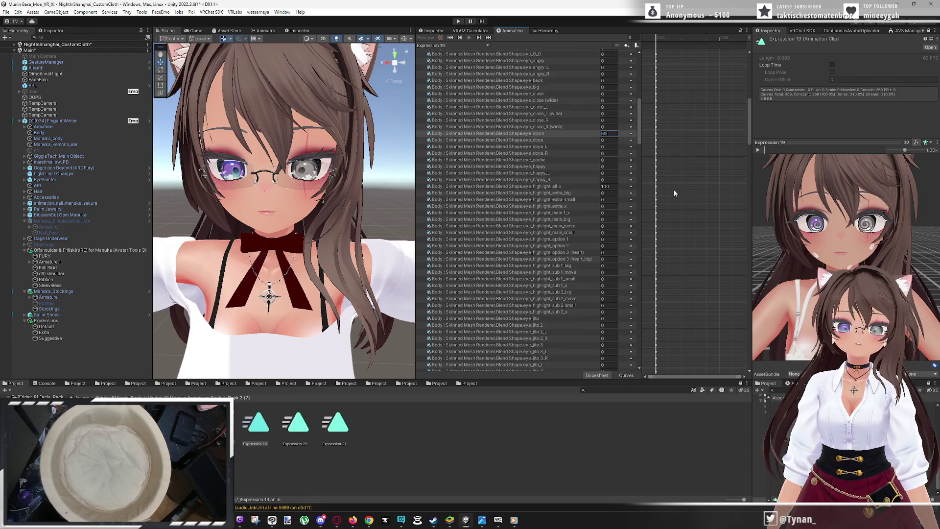
# Delete the unused brow_up_L through eye_close_R blend-shape properties from Expression 19
pyautogui.moveTo(639, 130); pyautogui.dragTo(639, 79)
pyautogui.click(572, 59)
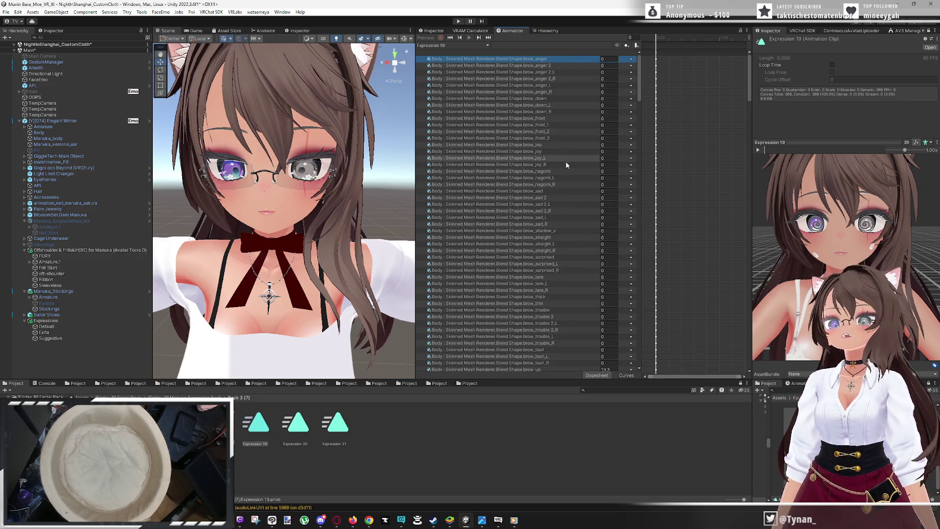
pyautogui.scroll(-3, 566, 162)
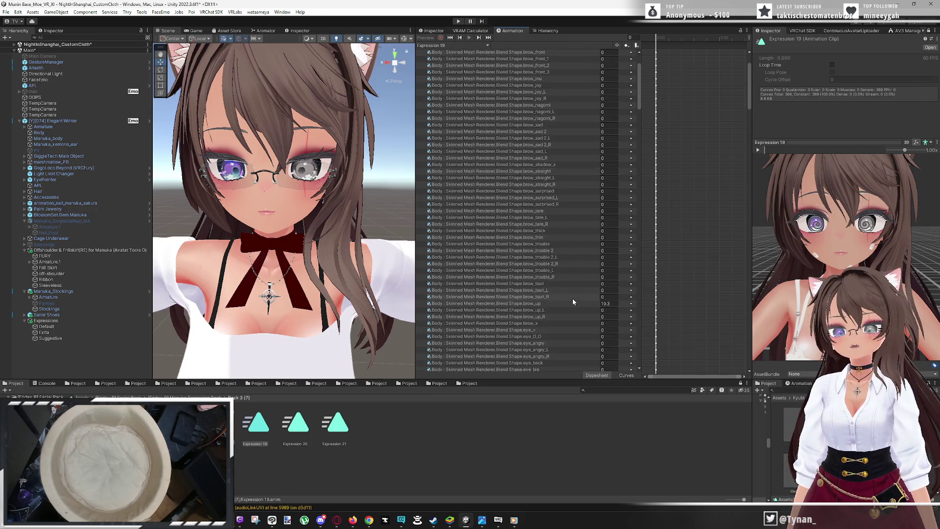
pyautogui.keyDown('shift'); pyautogui.click(573, 298); pyautogui.keyUp('shift')
pyautogui.scroll(-10, 578, 286)
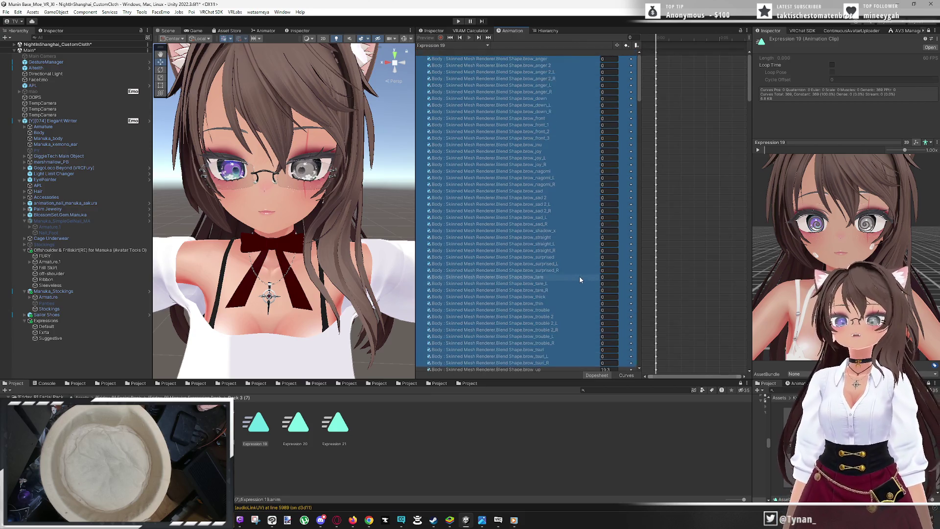
pyautogui.click(593, 67)
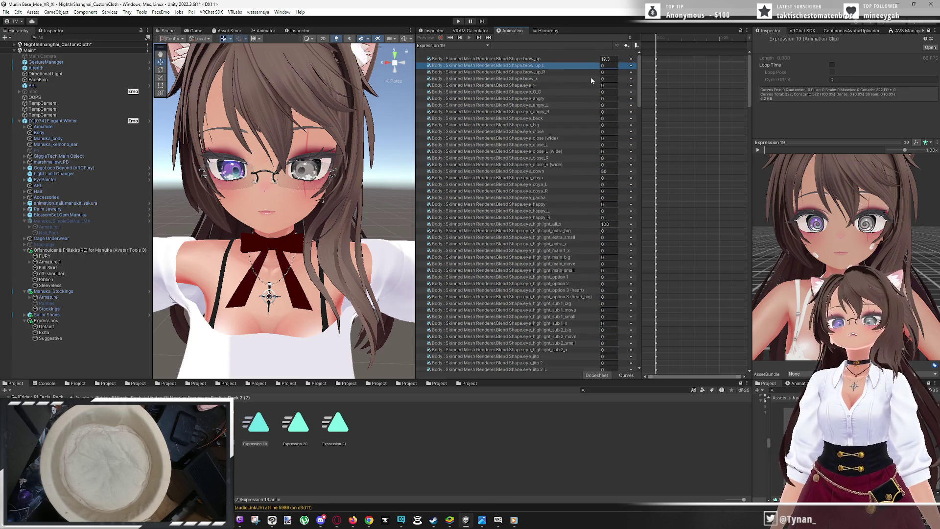
pyautogui.keyDown('shift'); pyautogui.click(587, 163); pyautogui.keyUp('shift')
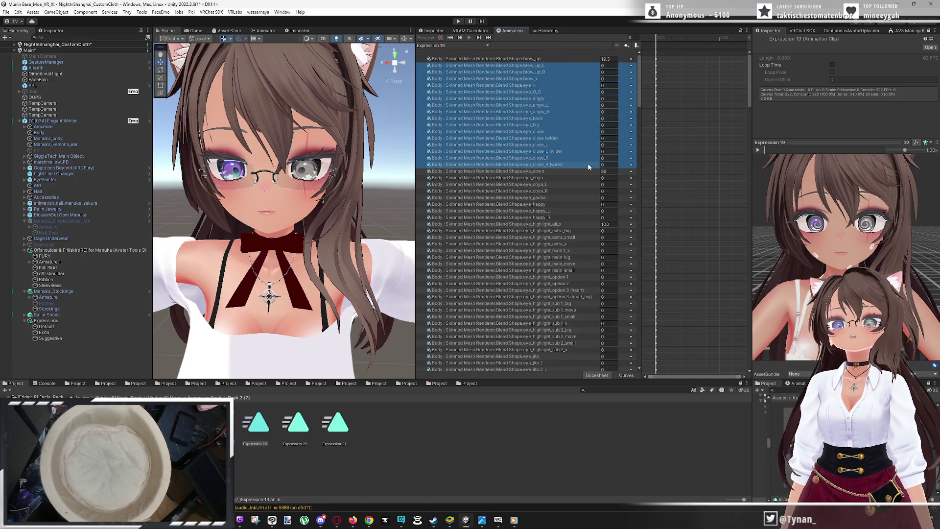
pyautogui.press('Delete')
# Delete the eye_doya–eye_happy_R, eye_highlight_extra_big–eye_neko and eye_open_L–eye_sleep_R properties
pyautogui.click(588, 71)
pyautogui.keyDown('shift'); pyautogui.click(589, 112); pyautogui.keyUp('shift')
pyautogui.press('Delete')
pyautogui.click(590, 79)
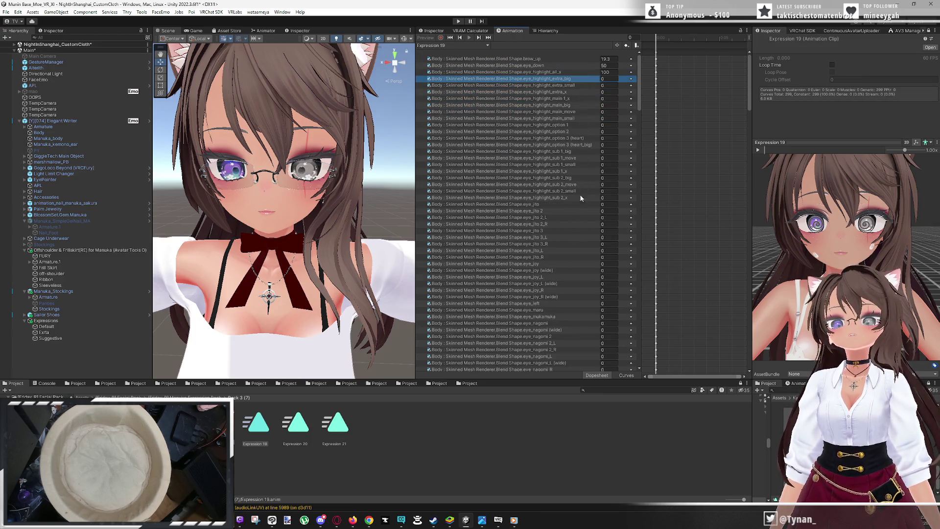
pyautogui.scroll(-3, 577, 249)
pyautogui.keyDown('shift'); pyautogui.click(582, 316); pyautogui.keyUp('shift')
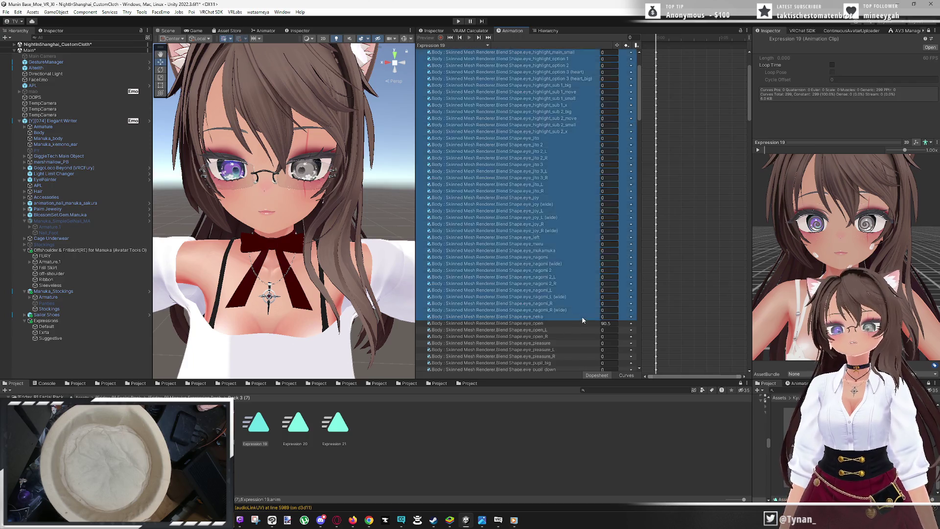
pyautogui.press('Delete')
pyautogui.scroll(3, 580, 147)
pyautogui.click(576, 86)
pyautogui.keyDown('shift'); pyautogui.click(582, 224); pyautogui.keyUp('shift')
pyautogui.press('Delete')
# Delete the eye_tare through eyelid_up_R properties, then pick the Expression 20 clip
pyautogui.click(584, 92)
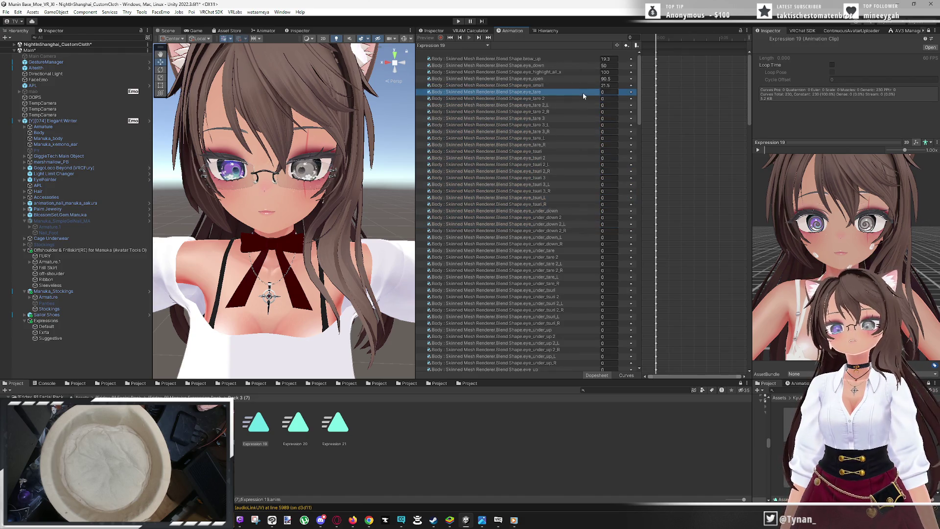
pyautogui.scroll(-15, 573, 219)
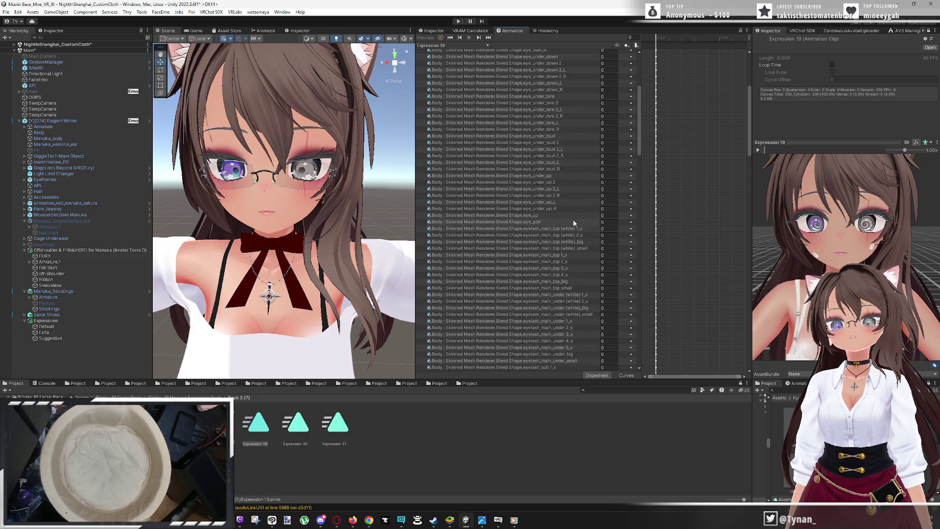
pyautogui.scroll(-9, 572, 224)
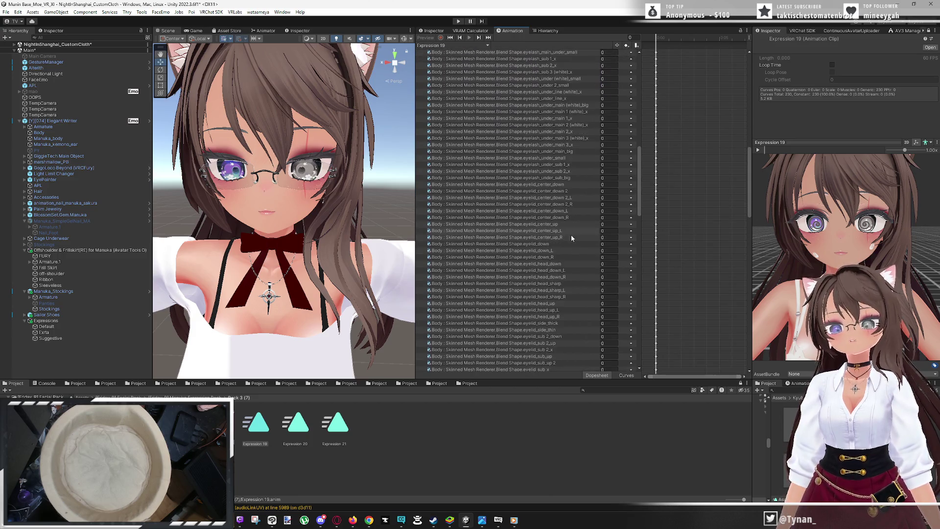
pyautogui.scroll(-10, 571, 238)
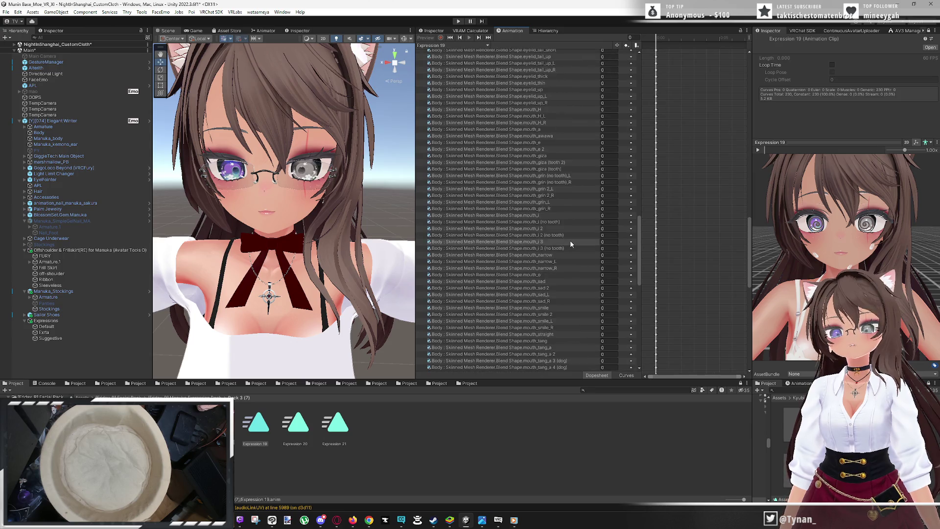
pyautogui.scroll(-3, 571, 246)
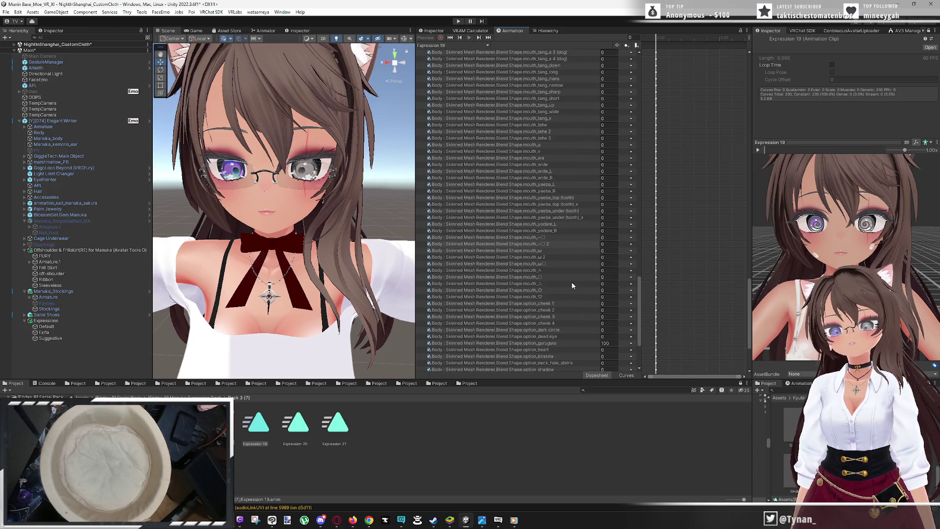
pyautogui.scroll(6, 556, 250)
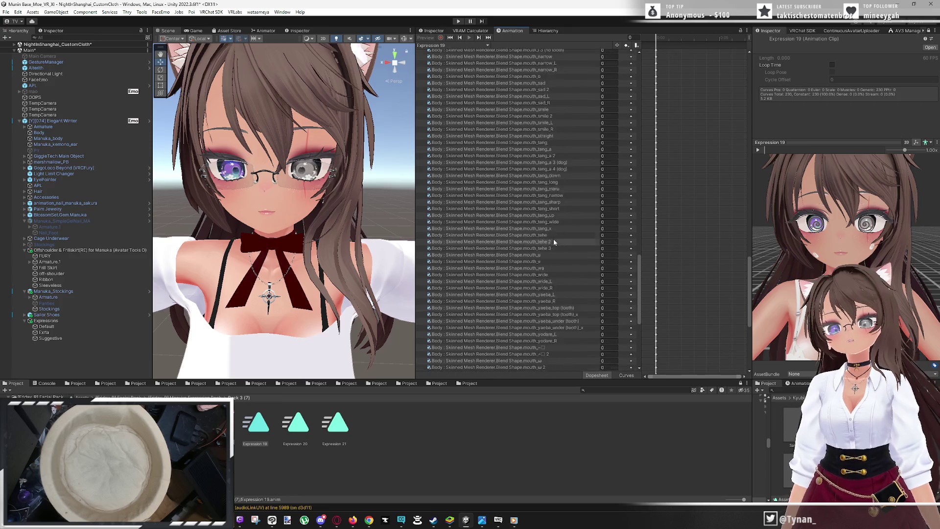
pyautogui.scroll(5, 553, 239)
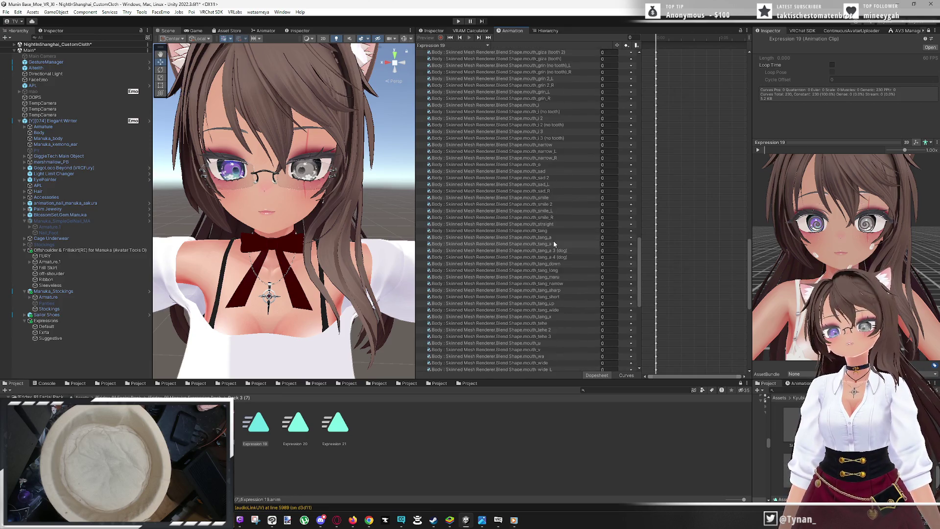
pyautogui.scroll(5, 544, 93)
pyautogui.scroll(5, 567, 184)
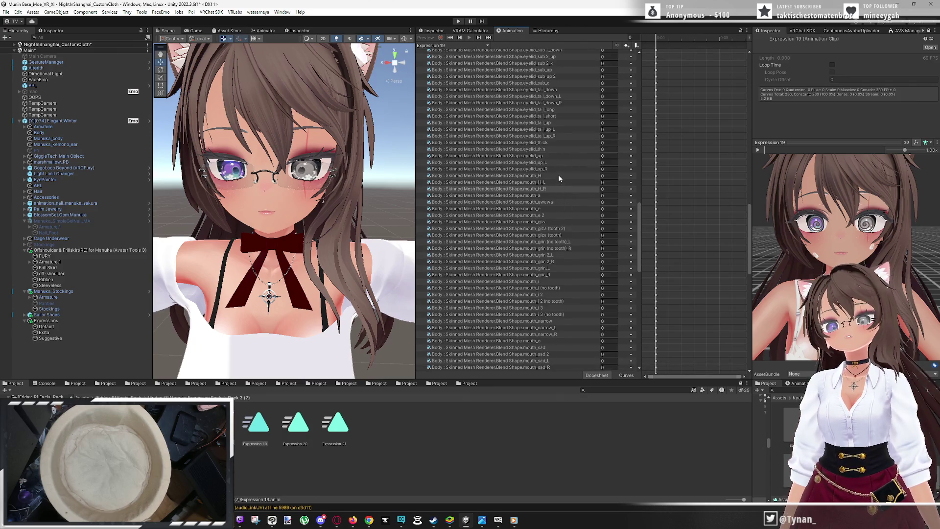
pyautogui.keyDown('shift'); pyautogui.click(557, 169); pyautogui.keyUp('shift')
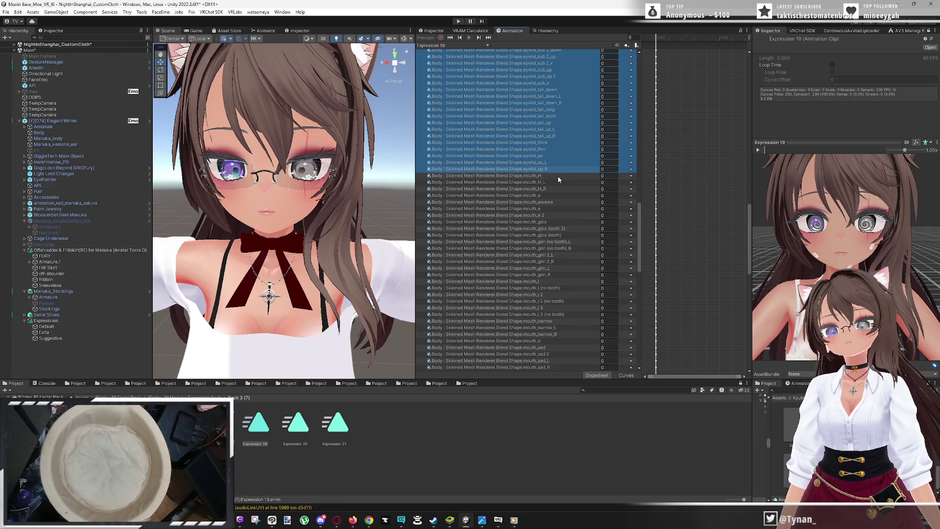
pyautogui.press('Delete')
pyautogui.scroll(5, 564, 196)
pyautogui.scroll(-5, 564, 198)
pyautogui.click(296, 426)
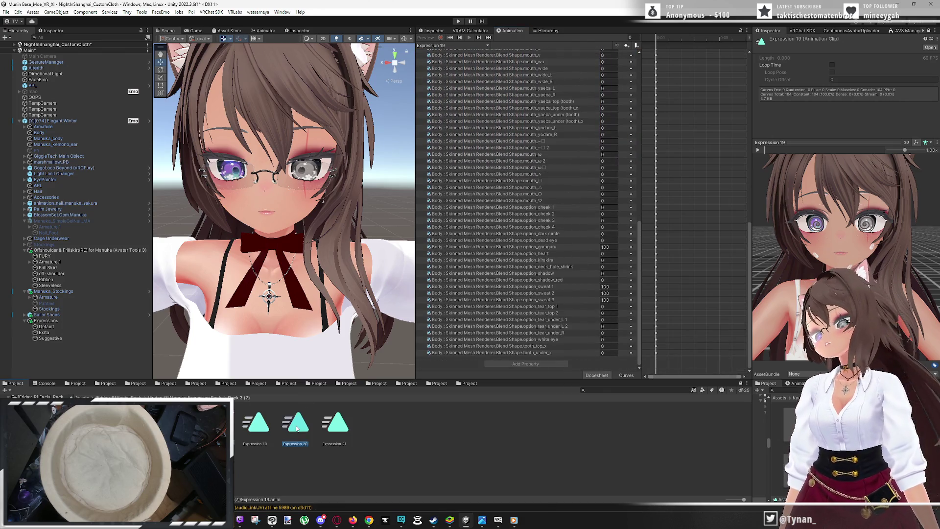
# Reselect Expression 19, then select the Expression 20 clip in the Project panel
pyautogui.click(255, 429)
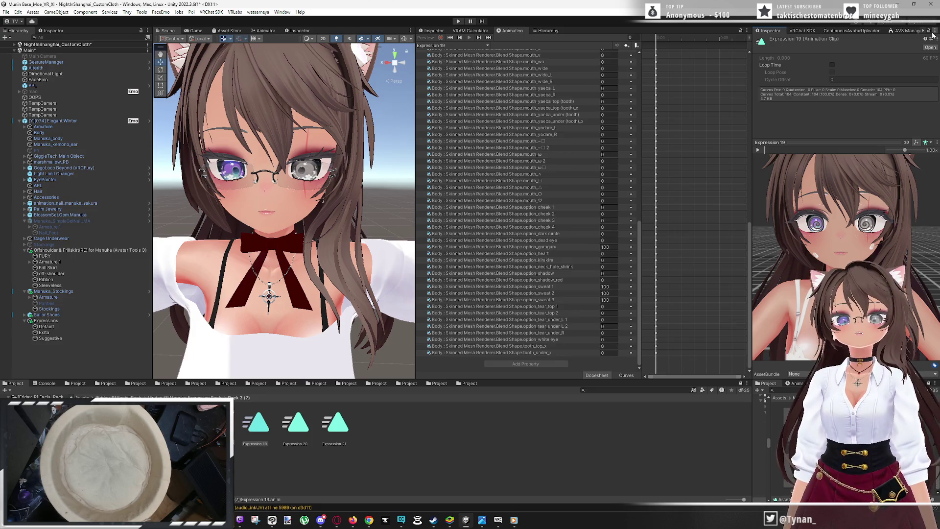
pyautogui.click(292, 427)
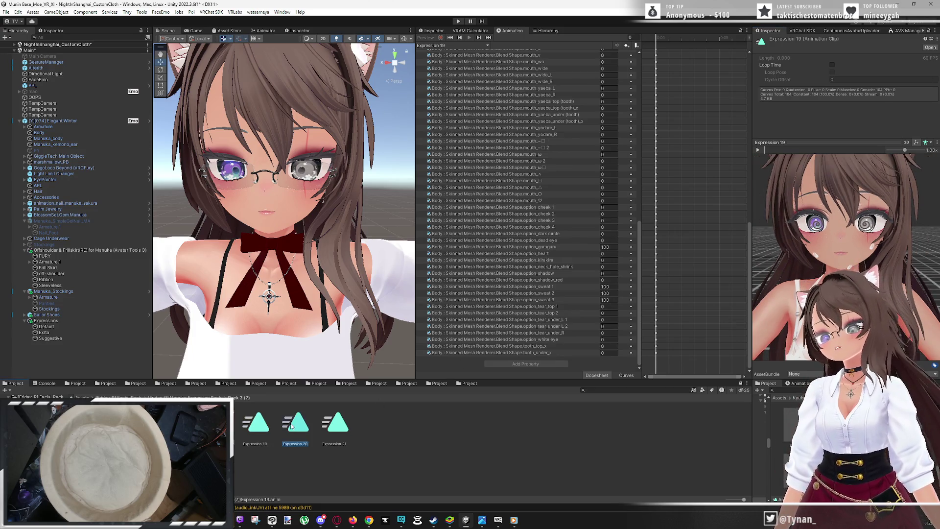
pyautogui.press('Left')
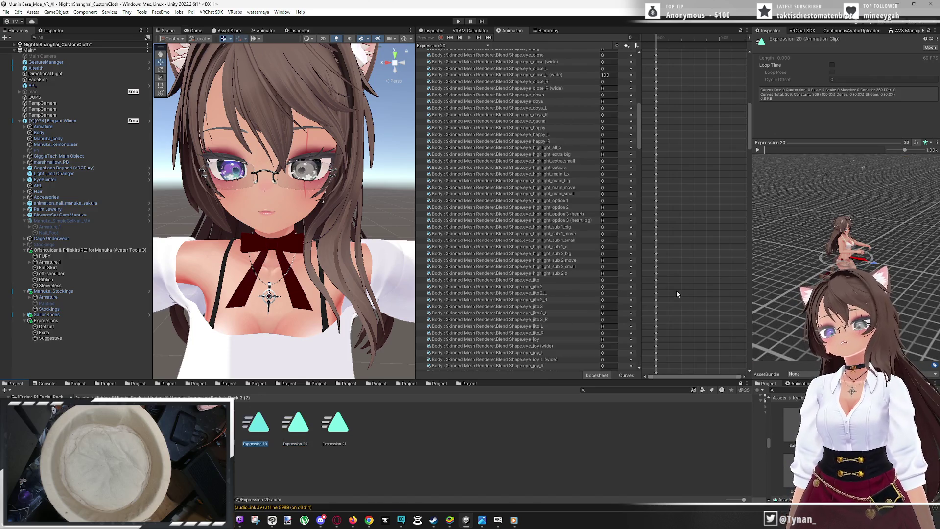
# Frame the face in the preview and delete the mouth_H through option_dead eye curves
pyautogui.scroll(5, 796, 226)
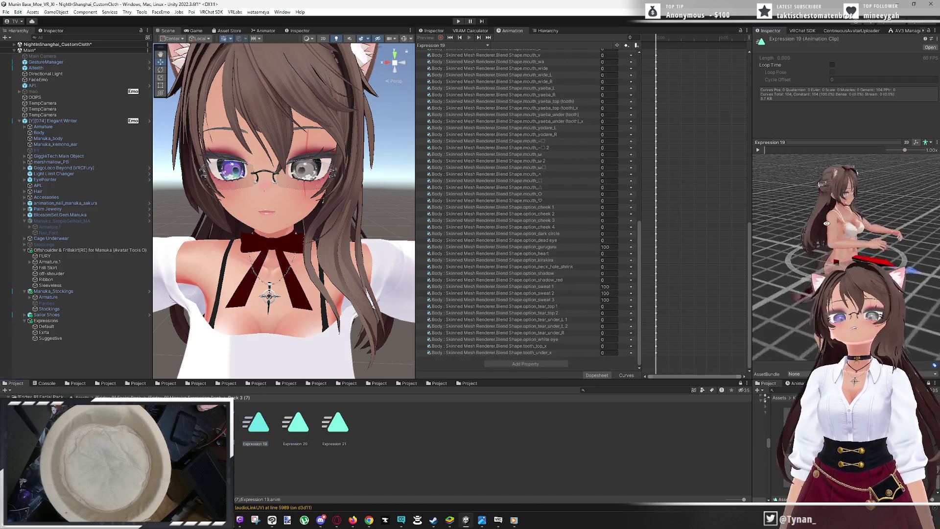
pyautogui.scroll(5, 858, 220)
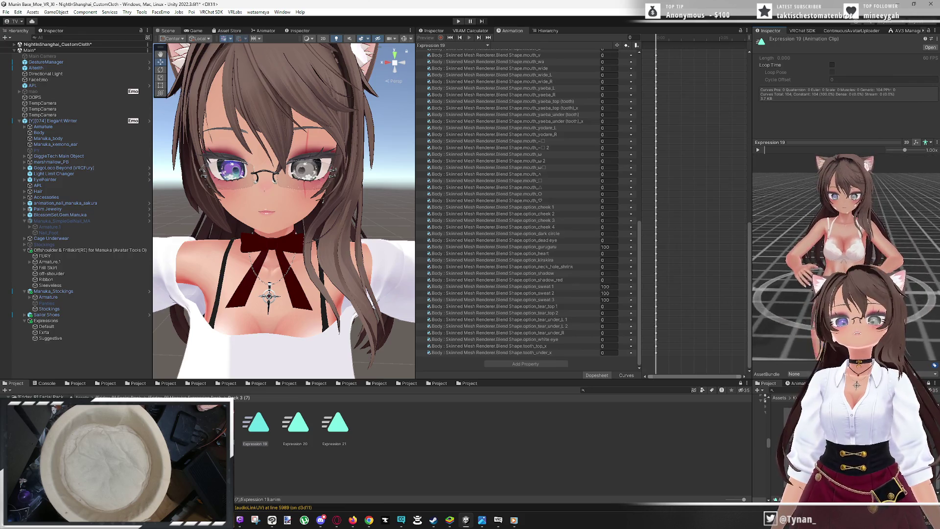
pyautogui.scroll(3, 858, 218)
pyautogui.moveTo(858, 218); pyautogui.dragTo(840, 235)
pyautogui.moveTo(833, 181); pyautogui.dragTo(837, 265)
pyautogui.scroll(10, 583, 286)
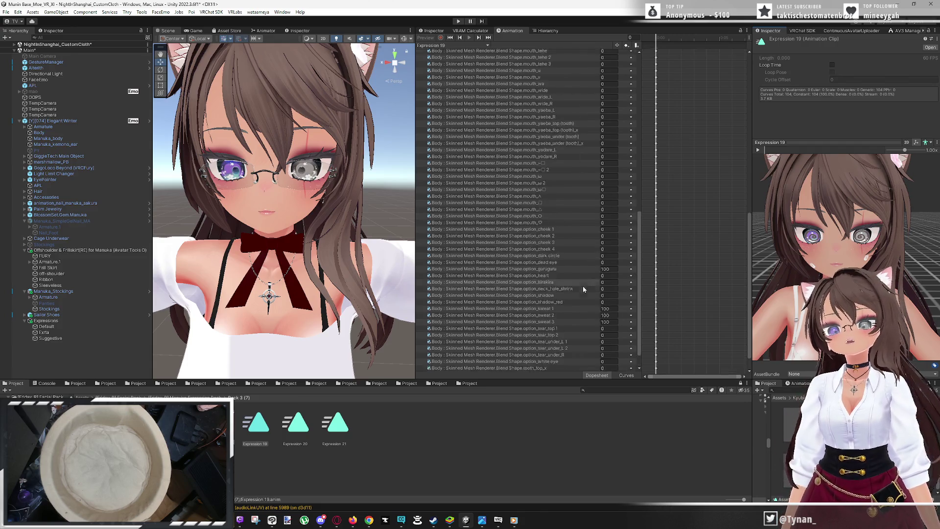
pyautogui.scroll(8, 591, 298)
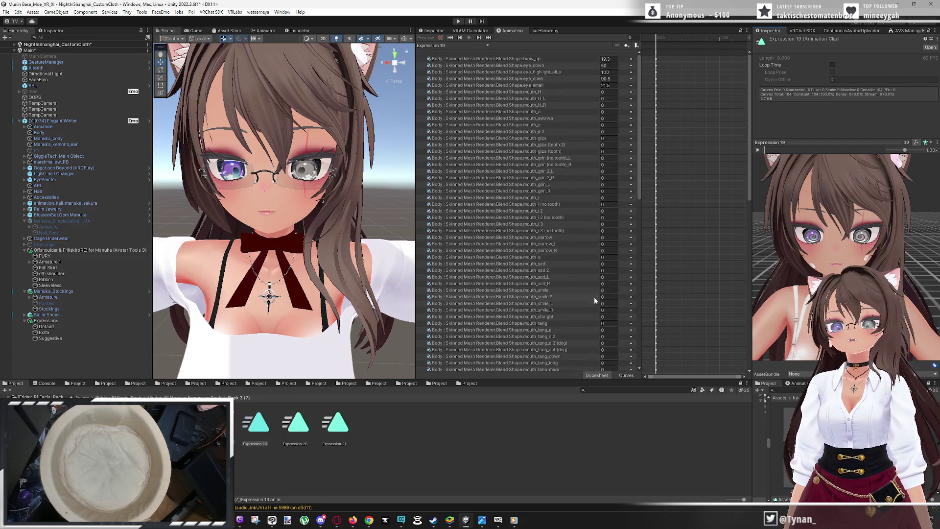
pyautogui.click(558, 91)
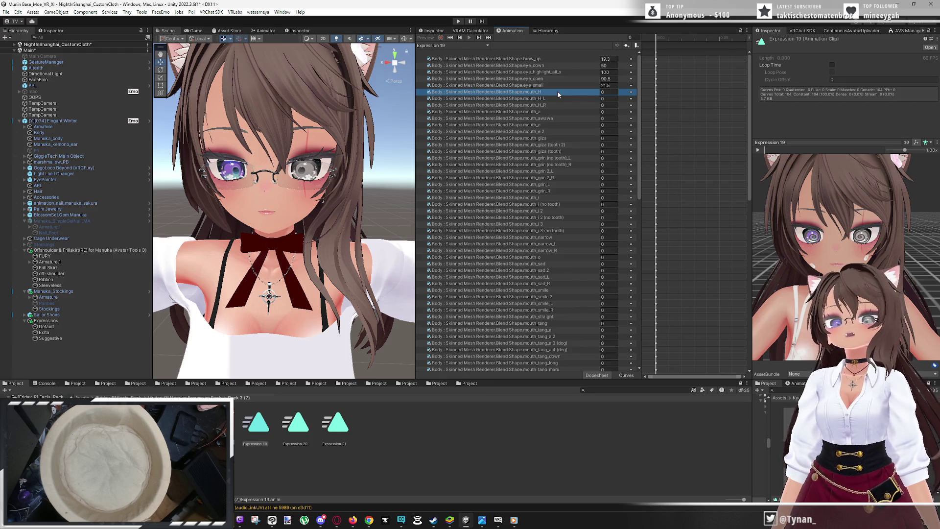
pyautogui.scroll(-8, 555, 213)
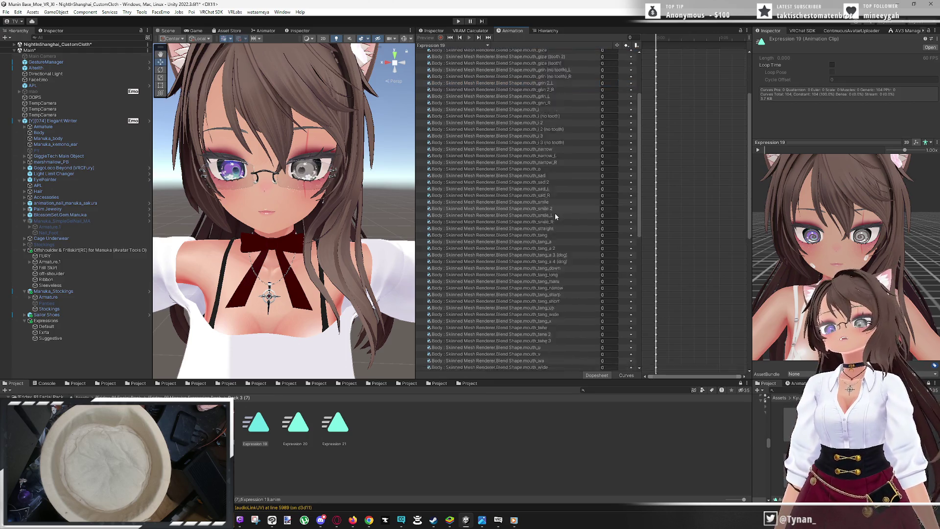
pyautogui.scroll(-10, 557, 230)
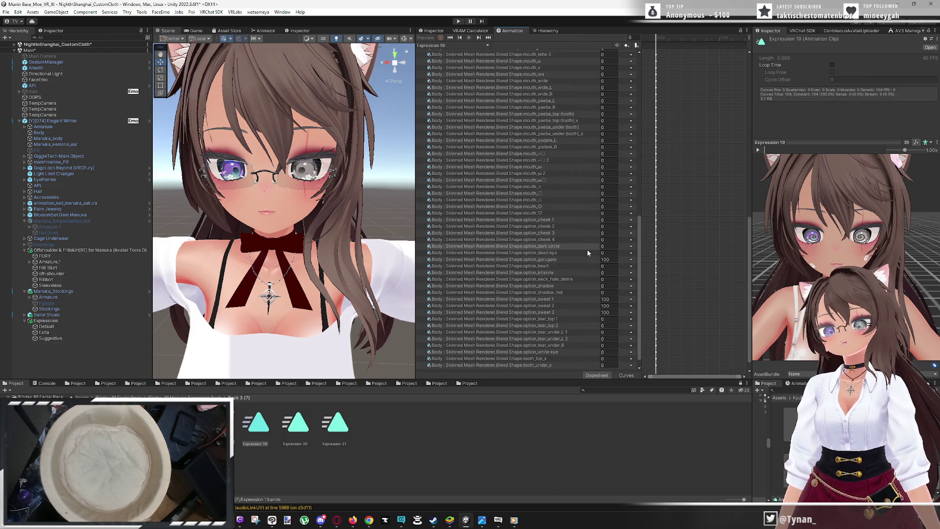
pyautogui.keyDown('shift'); pyautogui.click(584, 251); pyautogui.keyUp('shift')
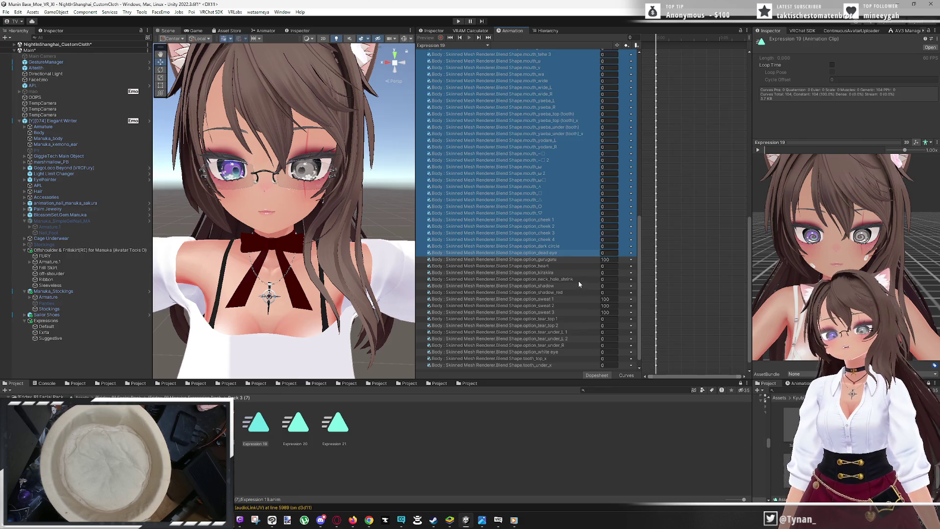
pyautogui.press('Delete')
pyautogui.click(289, 429)
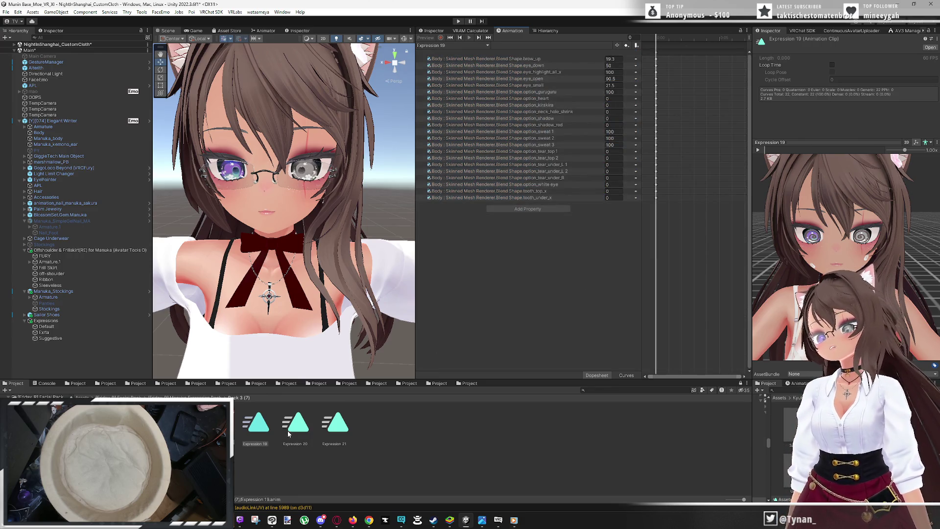
pyautogui.click(261, 432)
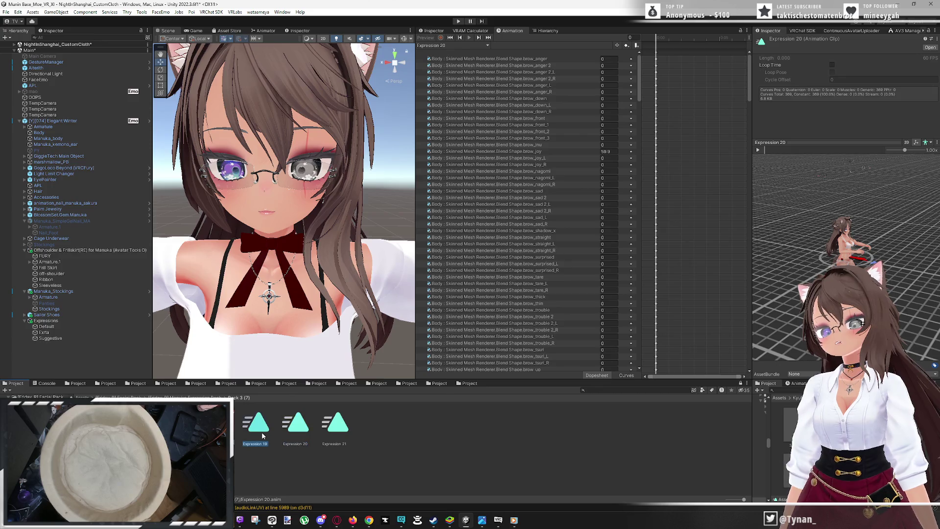
pyautogui.scroll(5, 830, 205)
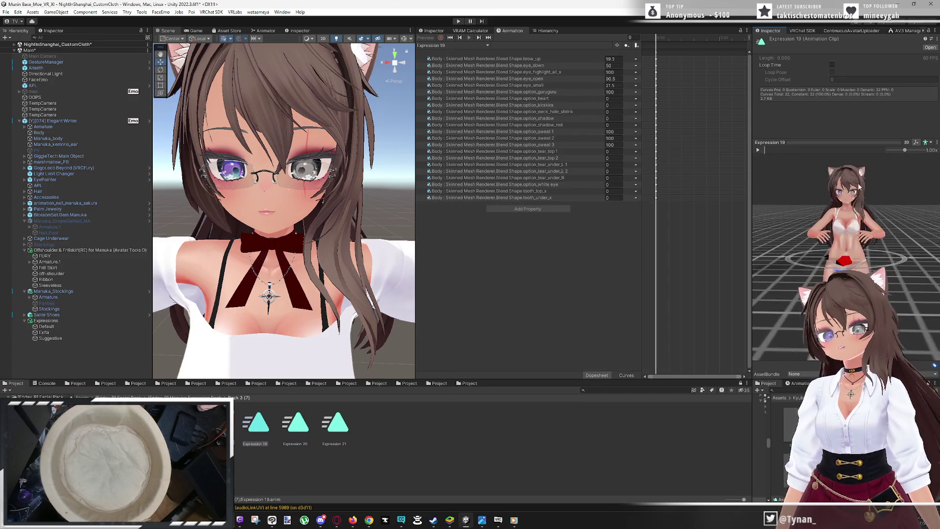
pyautogui.scroll(8, 846, 255)
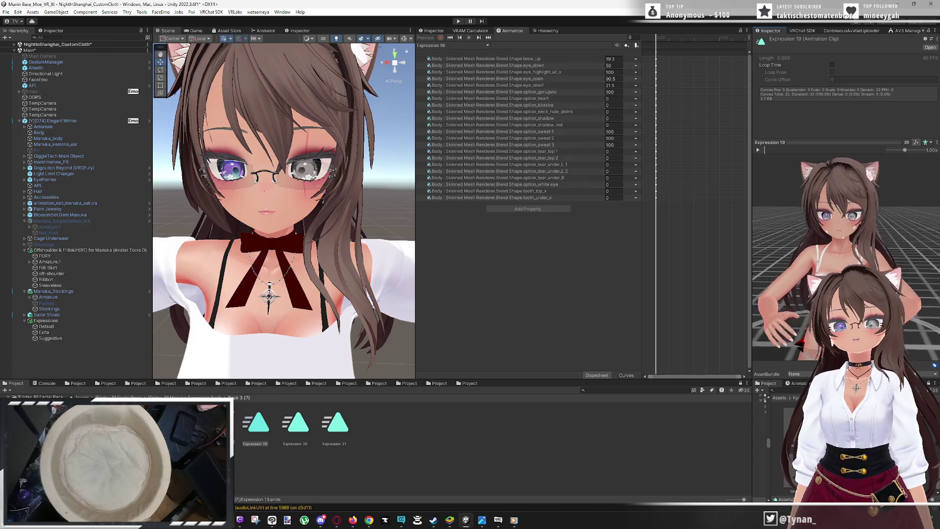
pyautogui.scroll(3, 848, 254)
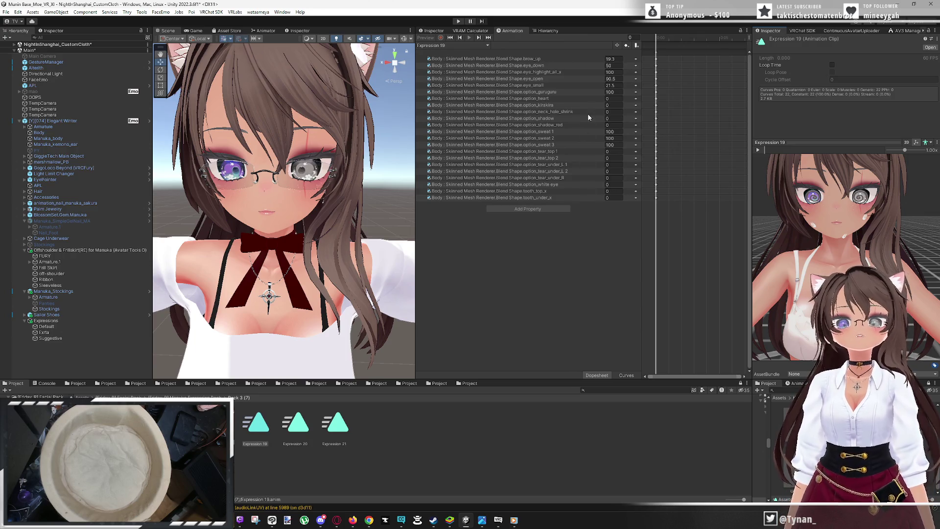
pyautogui.click(614, 66)
# Set eye_down to 40 and delete the option_heart–option_shadow_red and tear/tooth curves
pyautogui.write('40')
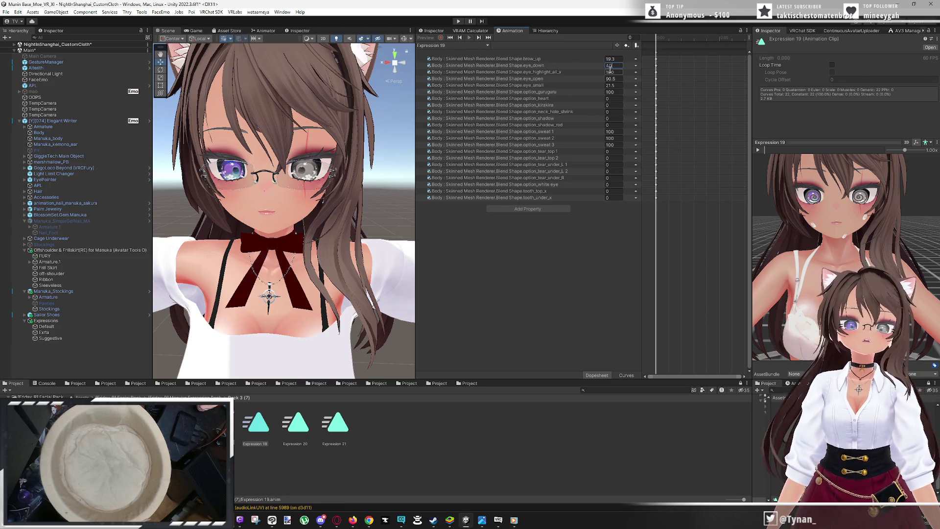
pyautogui.press('Return')
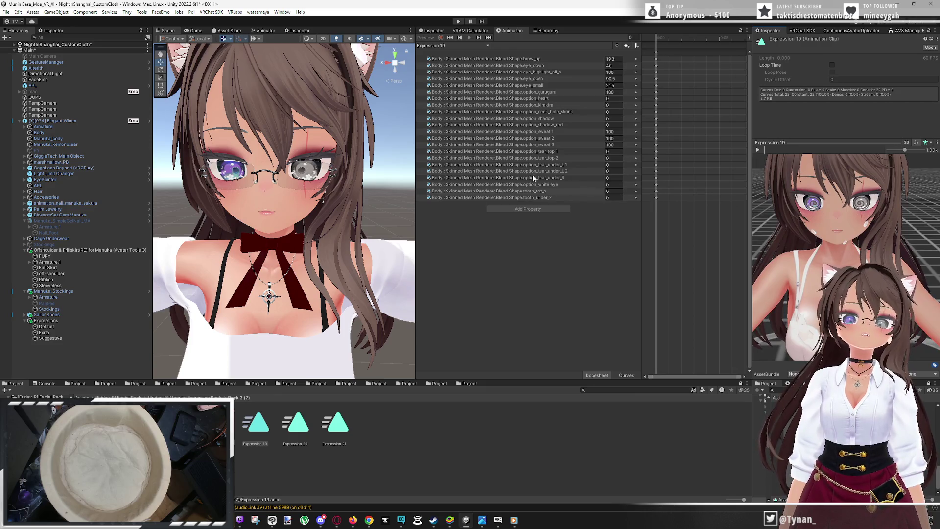
pyautogui.click(576, 99)
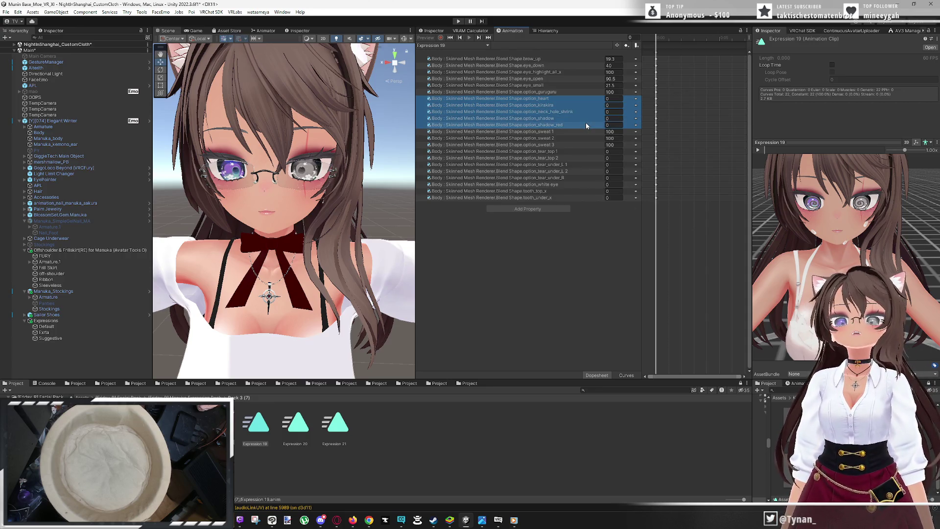
pyautogui.press('Delete')
pyautogui.click(599, 118)
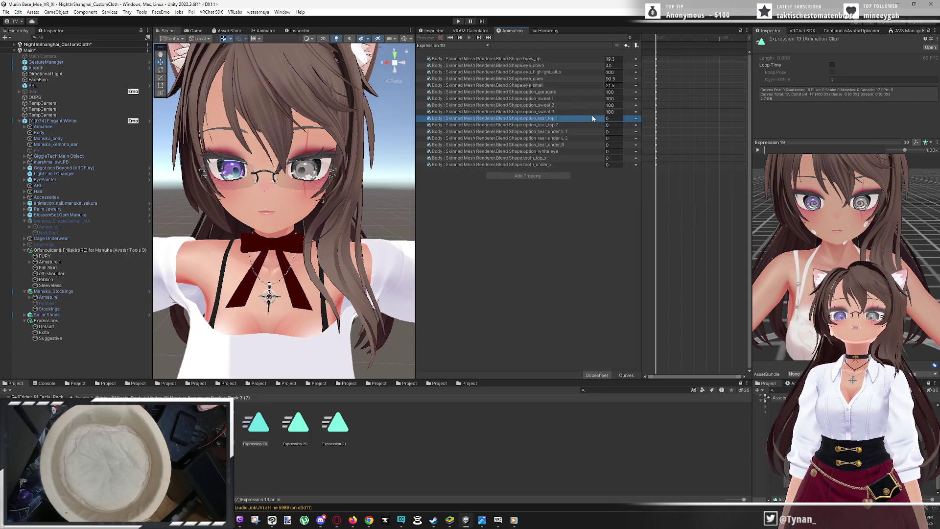
pyautogui.keyDown('shift'); pyautogui.click(590, 164); pyautogui.keyUp('shift')
pyautogui.press('Delete')
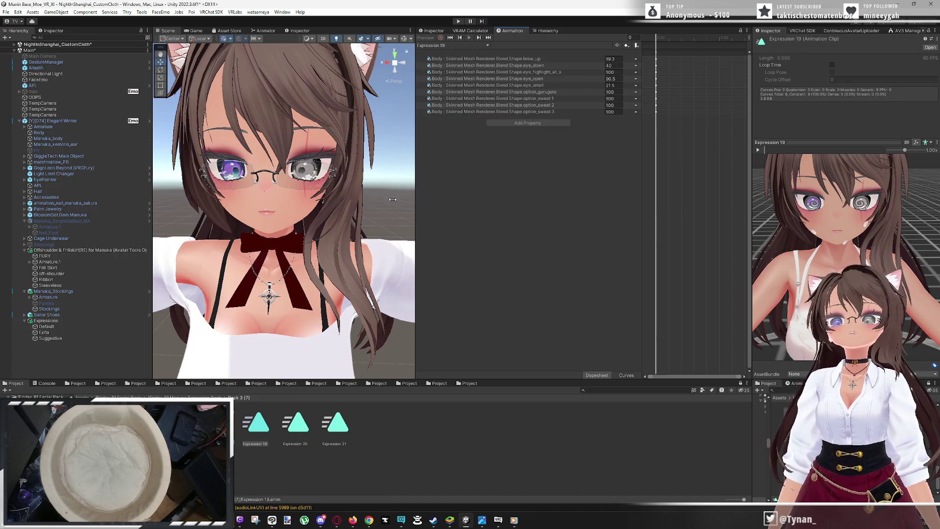
# Compare with Expression 20, return to Expression 19, and show the VRCFury toggles in the Inspector
pyautogui.click(295, 422)
pyautogui.click(256, 425)
pyautogui.scroll(10, 835, 202)
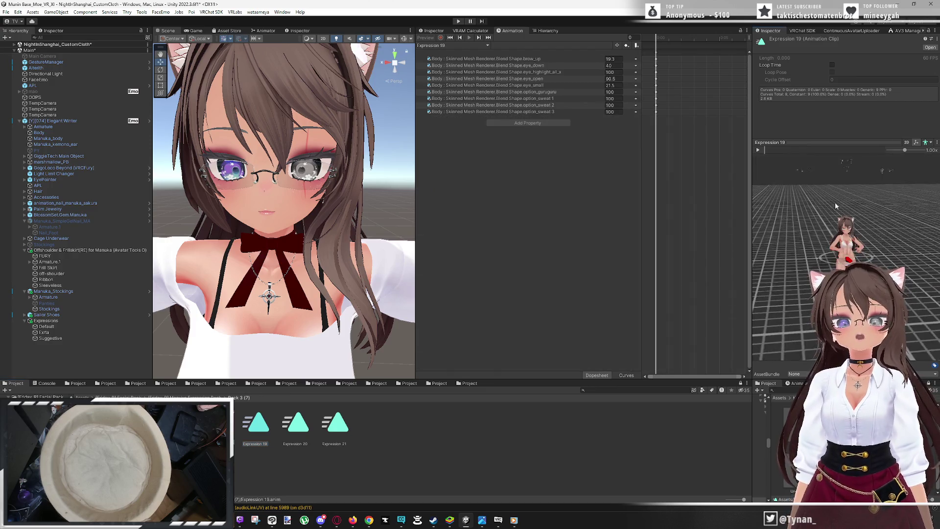
pyautogui.scroll(5, 831, 217)
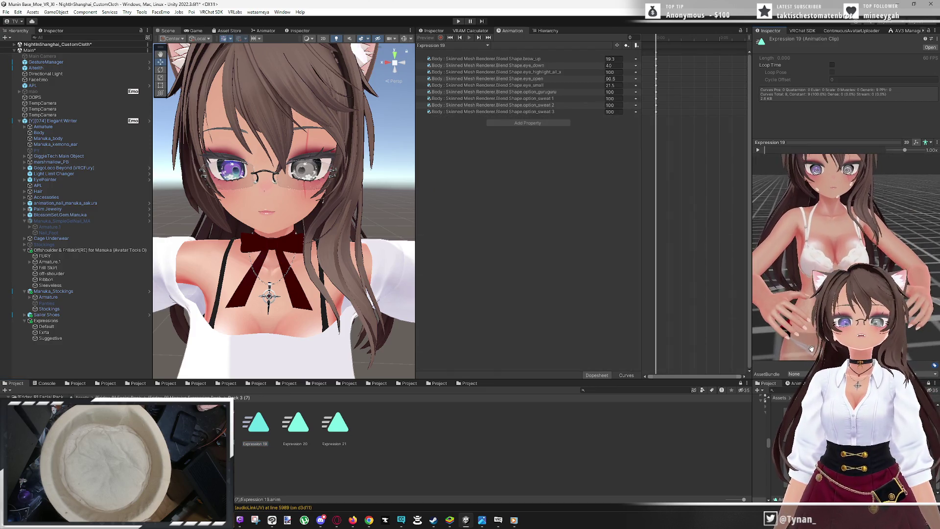
pyautogui.scroll(5, 831, 217)
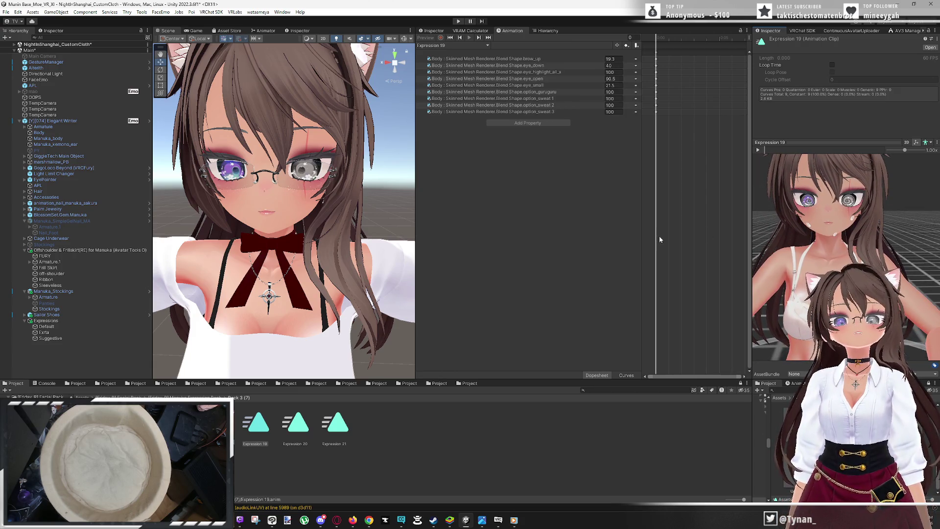
pyautogui.click(429, 31)
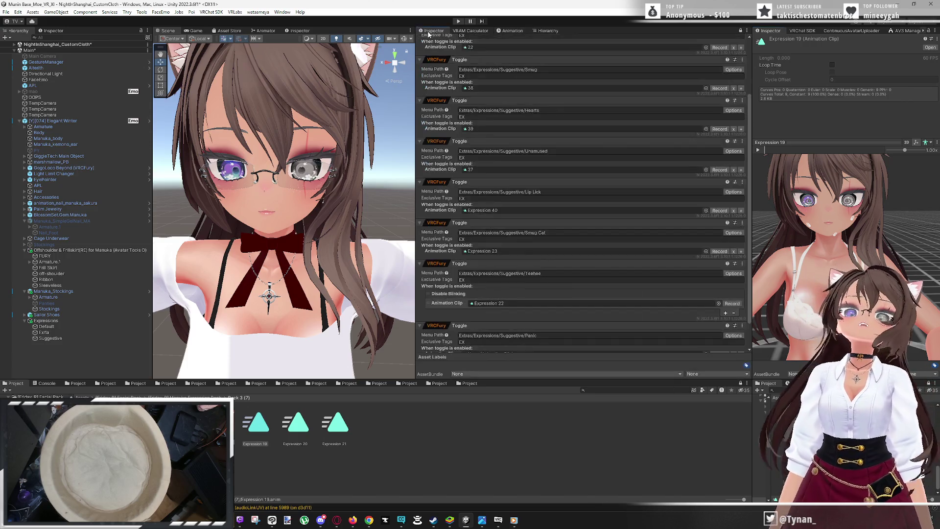
# Assign Expression 19 to the Panic toggle's Animation Clip and select the Suggestive object's name field
pyautogui.scroll(-10, 514, 281)
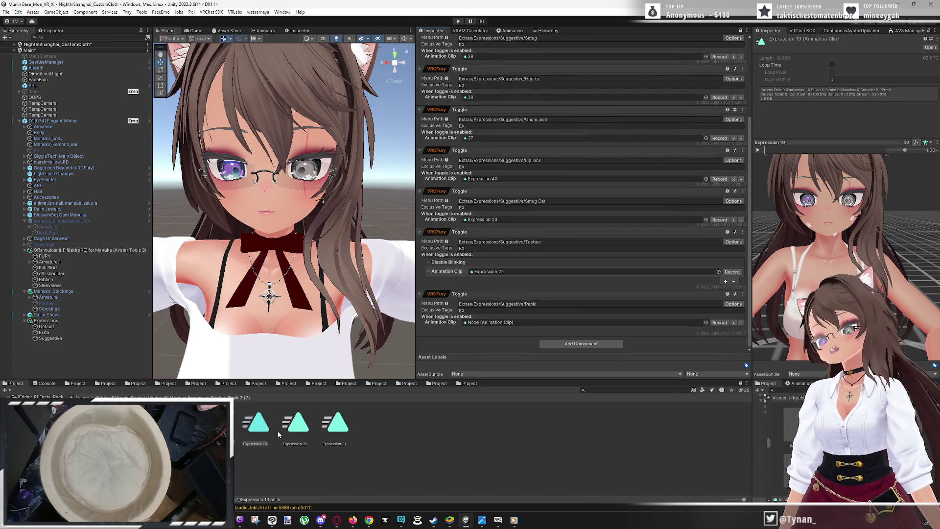
pyautogui.moveTo(255, 422)
pyautogui.mouseDown()
pyautogui.moveTo(509, 335)
pyautogui.moveTo(510, 320)
pyautogui.mouseUp()
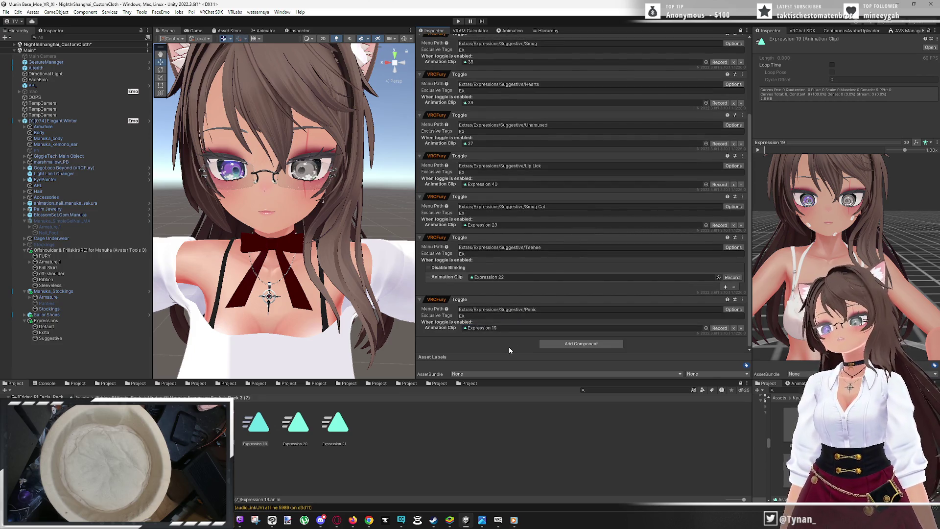
pyautogui.click(51, 338)
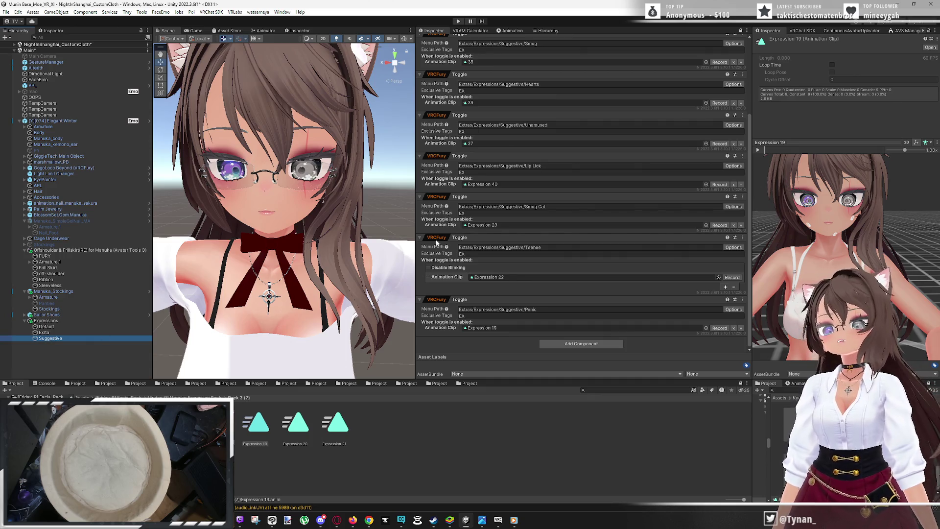
pyautogui.scroll(5, 634, 203)
pyautogui.click(484, 41)
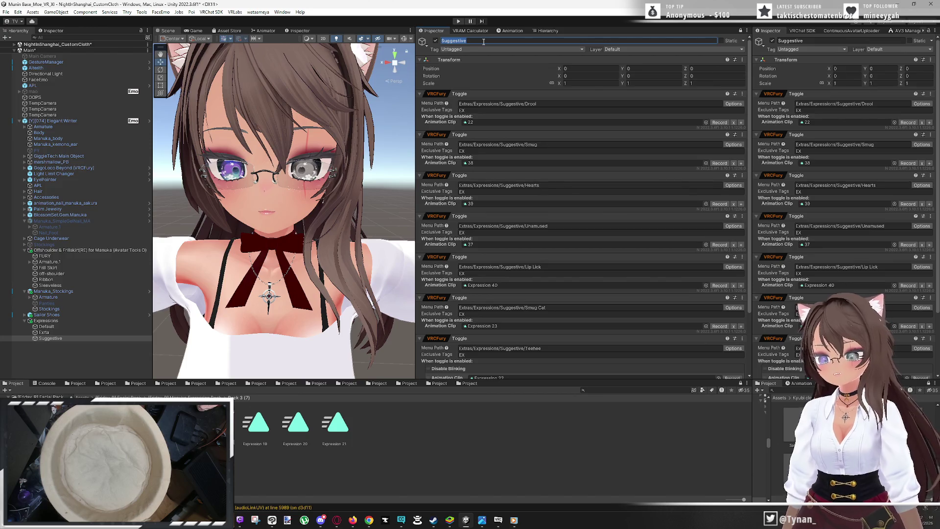
# Rename Suggestive to 'Bonus', then collapse and select the Expressions group
pyautogui.write('Bonus')
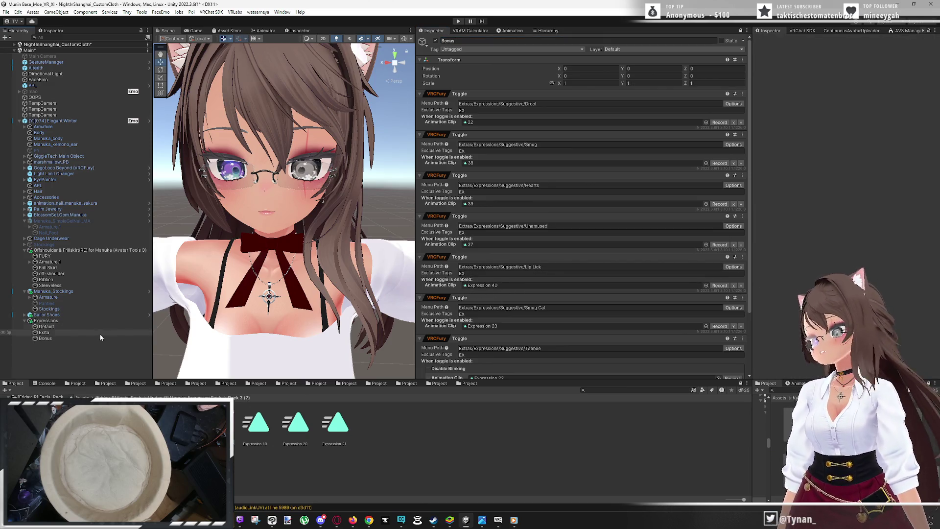
pyautogui.click(24, 321)
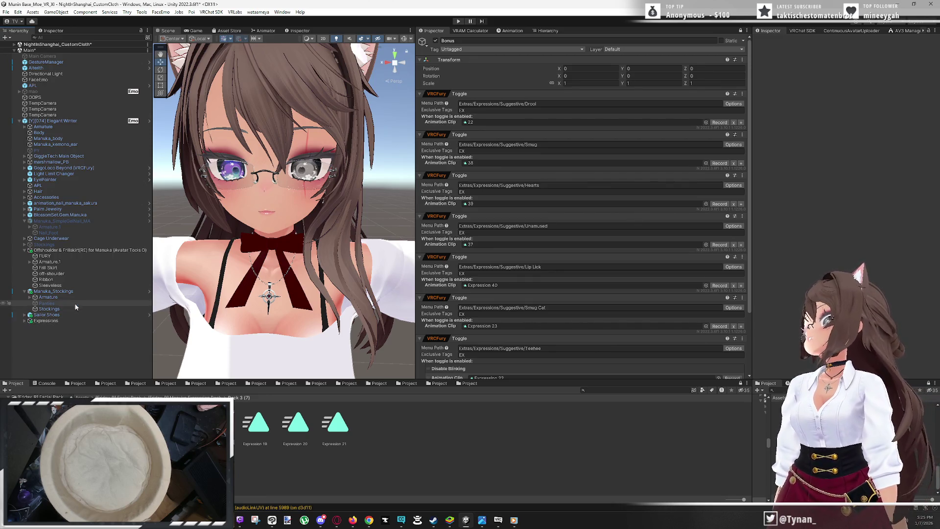
pyautogui.click(46, 321)
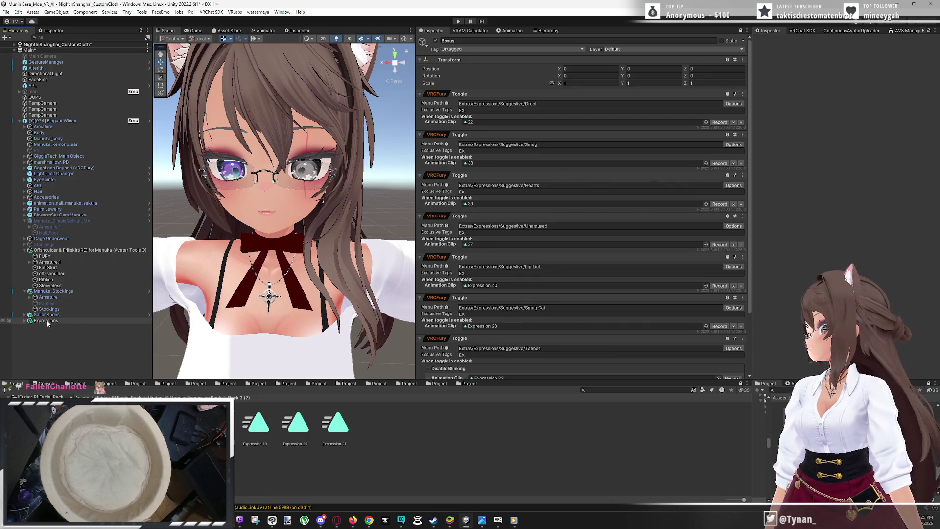
# Move Expressions out of the avatar to the scene root and widen the Scene view
pyautogui.moveTo(66, 119); pyautogui.dragTo(80, 107)
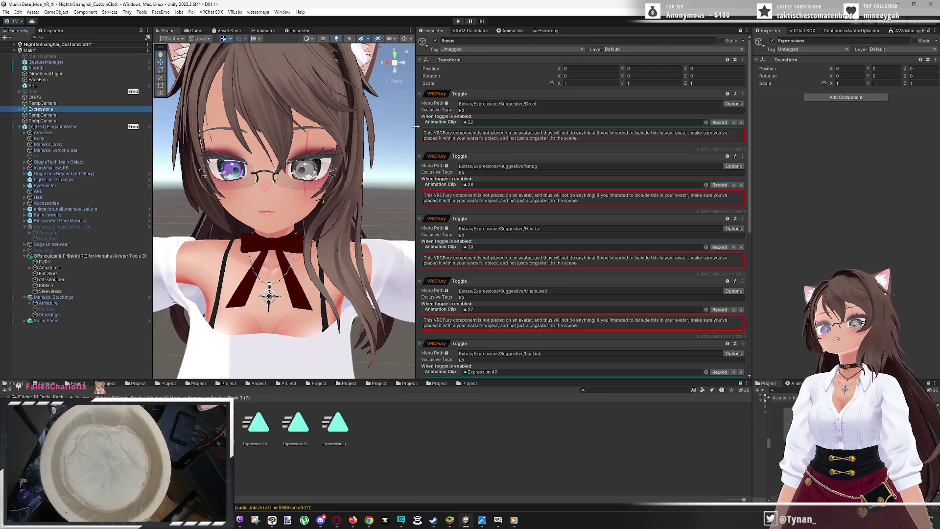
pyautogui.moveTo(415, 126); pyautogui.dragTo(581, 163)
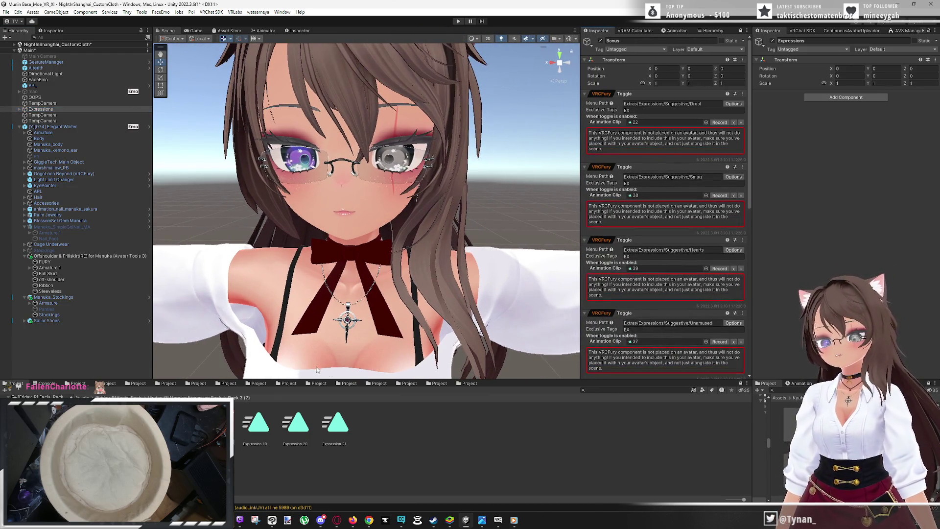
pyautogui.click(441, 384)
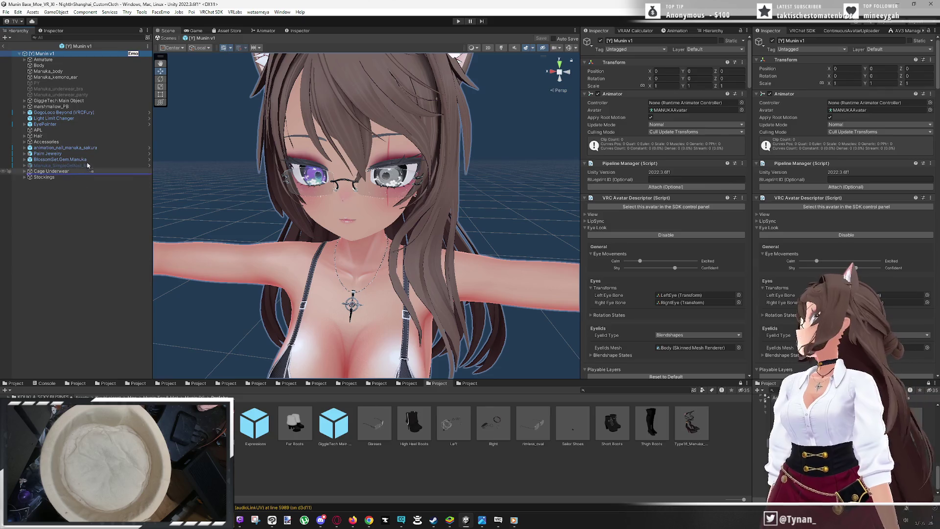
# Place the Expressions prefab in Munin v1 between APL and Hair and save the prefab
pyautogui.moveTo(97, 134); pyautogui.dragTo(104, 130)
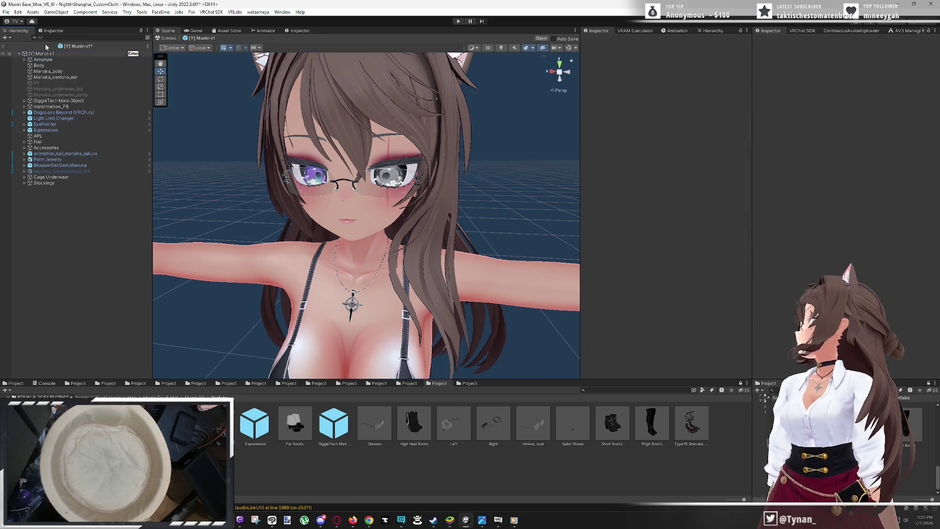
pyautogui.click(4, 44)
pyautogui.click(459, 274)
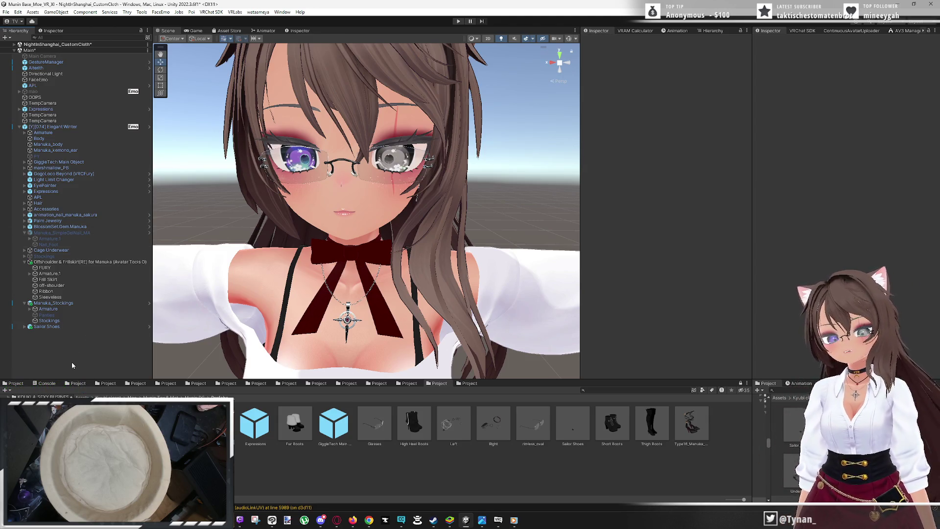
# Open the VRChat SDK Builder for Elegant Winter and auto-fix the texture mipmap warning
pyautogui.click(20, 128)
pyautogui.scroll(-5, 456, 220)
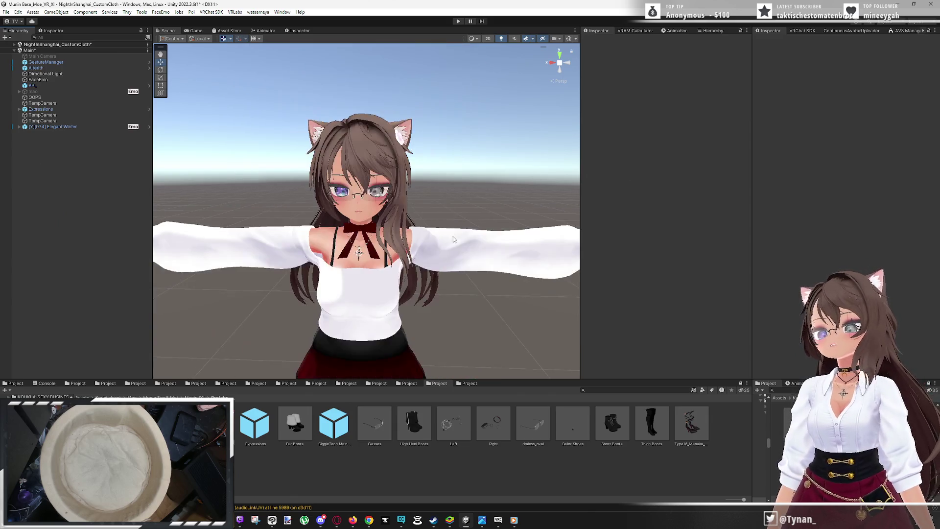
pyautogui.click(803, 31)
pyautogui.click(931, 335)
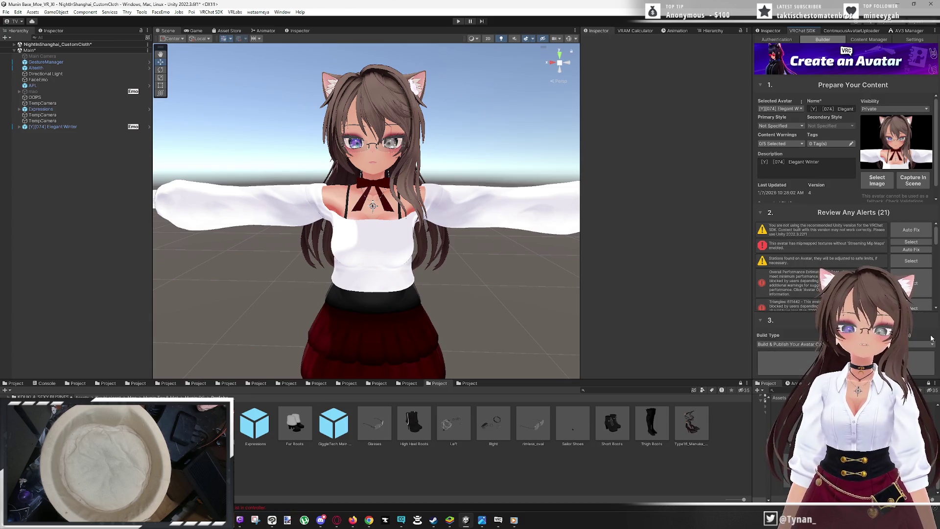
pyautogui.click(907, 251)
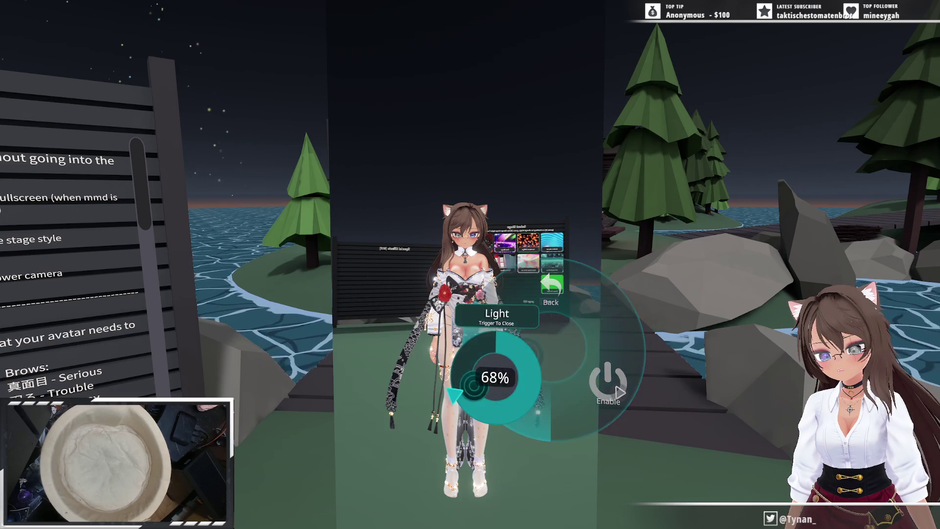
# In VRChat's Action Menu, switch the outfit to the pink colour variant
pyautogui.click(551, 321)
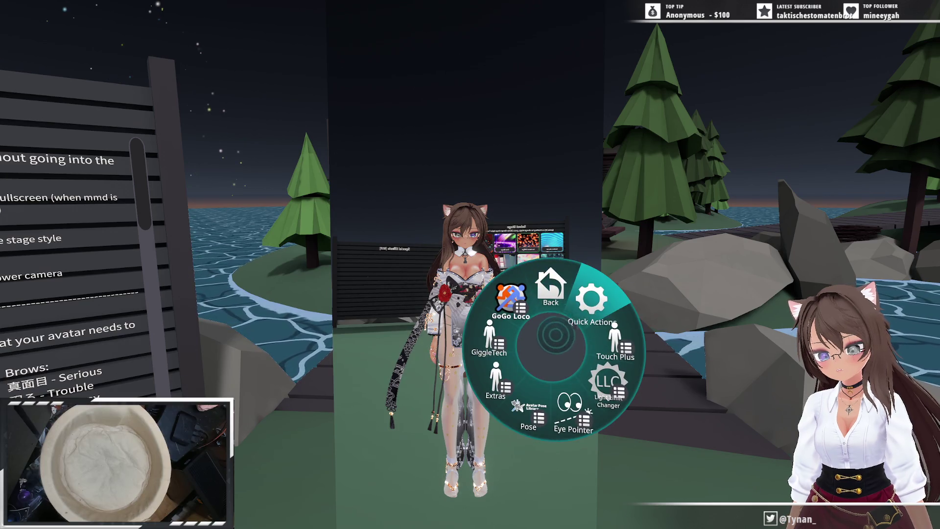
pyautogui.click(531, 361)
pyautogui.click(528, 359)
pyautogui.click(504, 374)
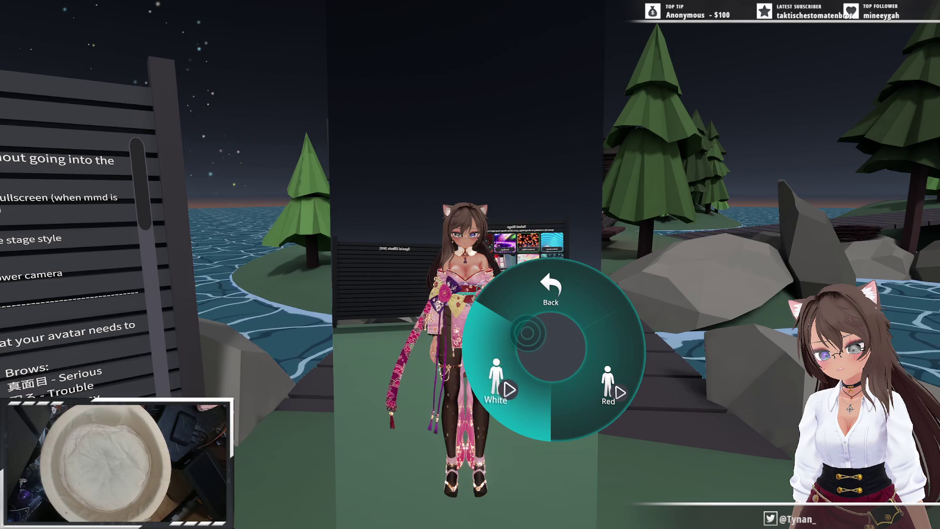
# Pick Gokuraku Jodo from page 2 of the song board and start it playing
pyautogui.press('r')
pyautogui.press('w')
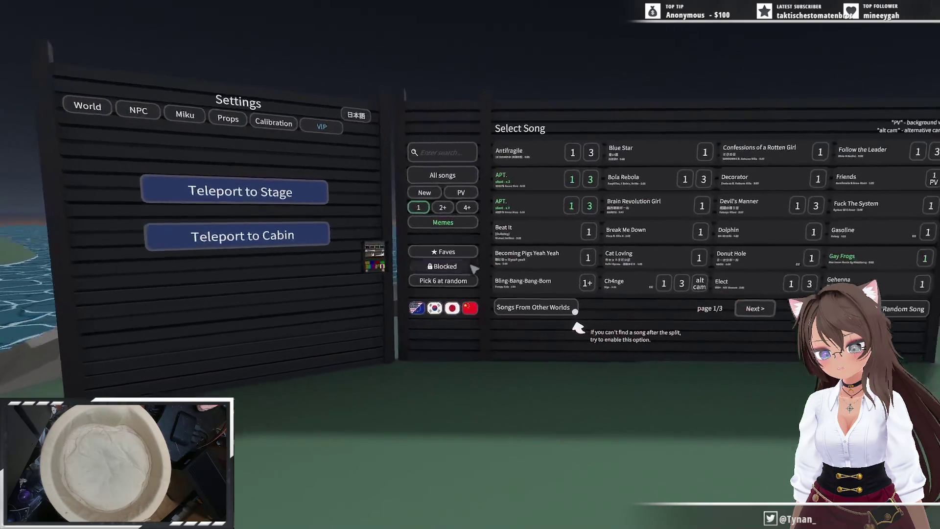
pyautogui.click(473, 269)
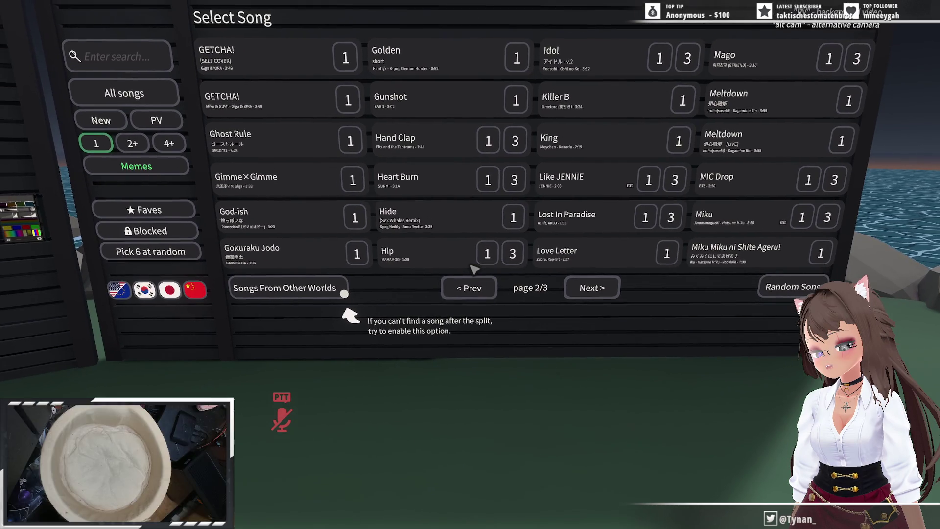
pyautogui.press('super')
pyautogui.press('super')
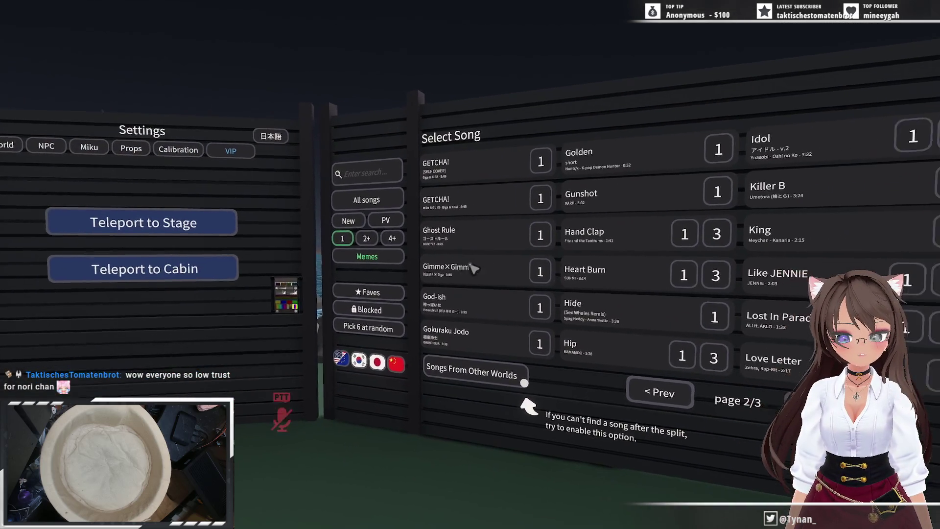
pyautogui.click(471, 267)
pyautogui.press('w')
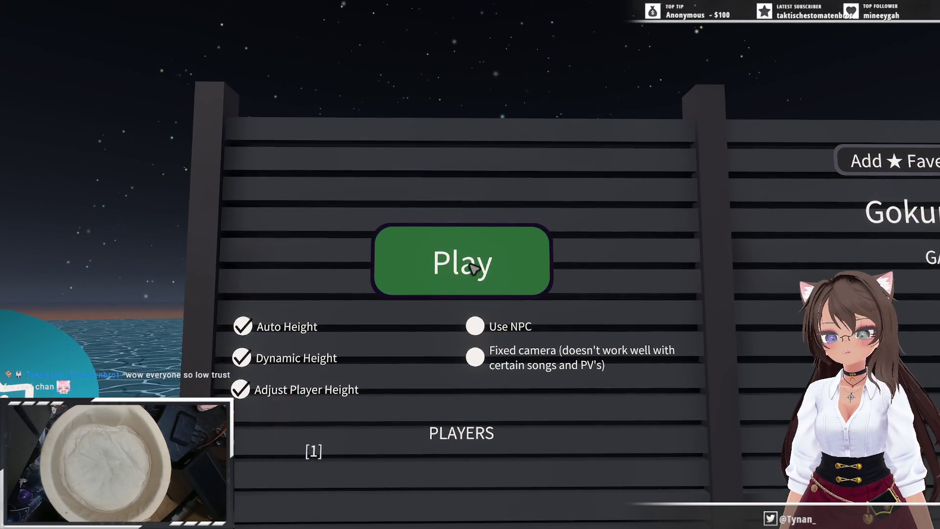
pyautogui.click(473, 268)
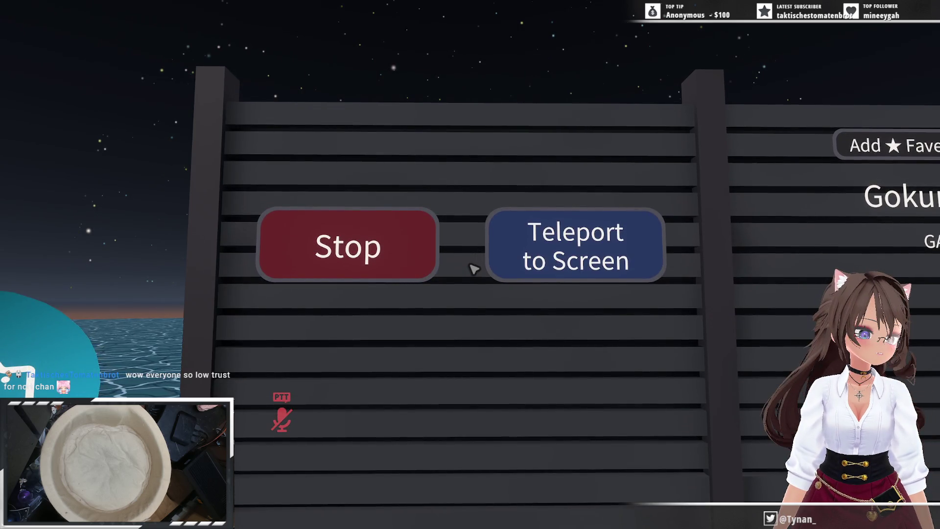
pyautogui.click(474, 267)
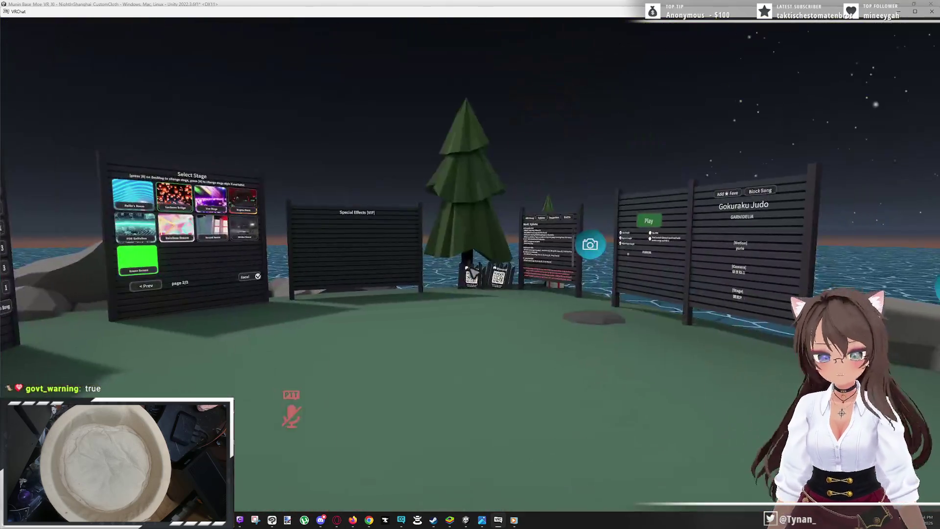
# Look around the lakeside world and walk over to the help board
pyautogui.press('Escape')
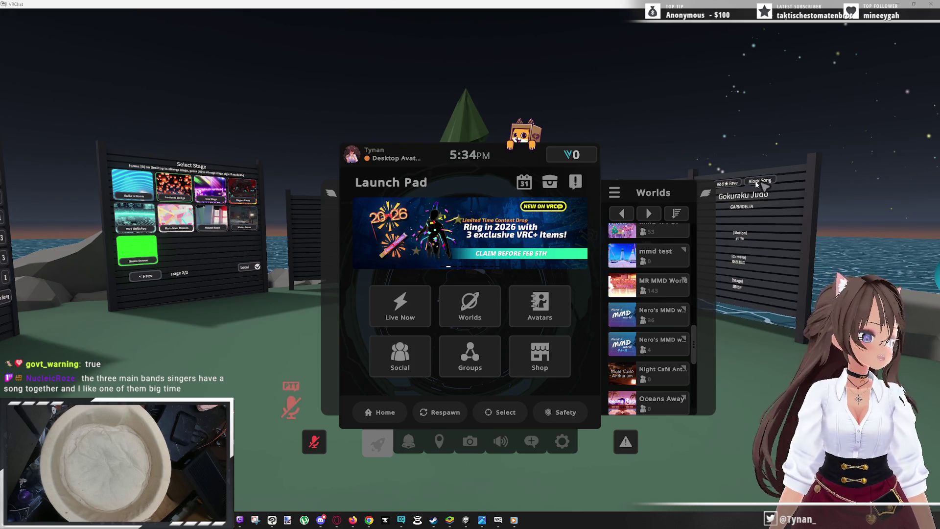
pyautogui.press('Escape')
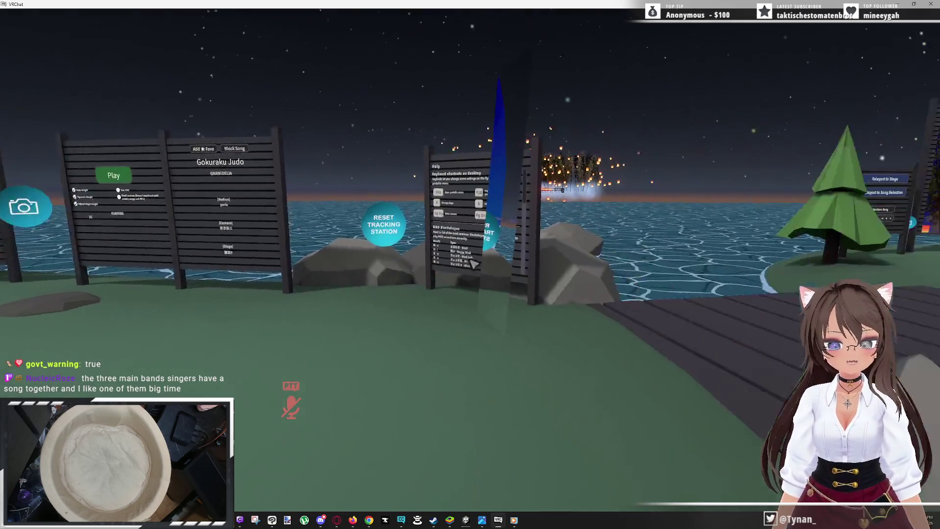
pyautogui.press('w')
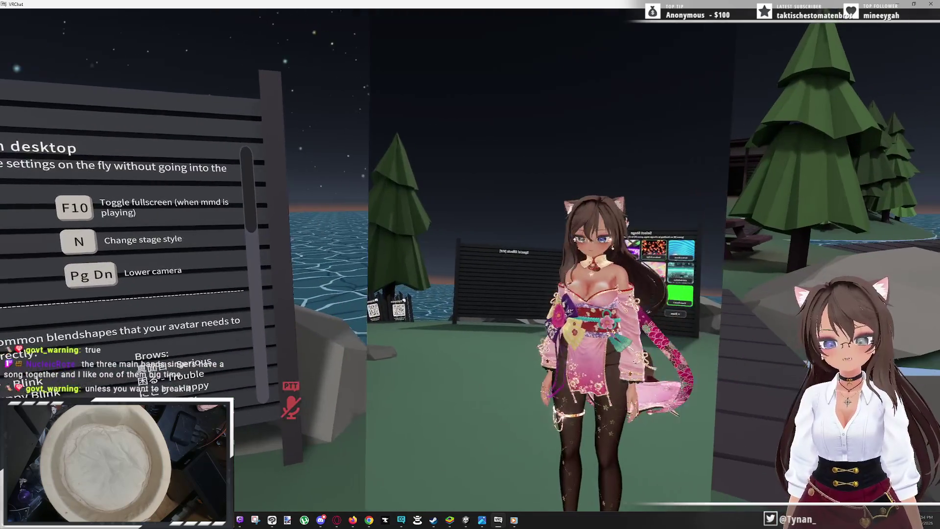
pyautogui.press('Escape')
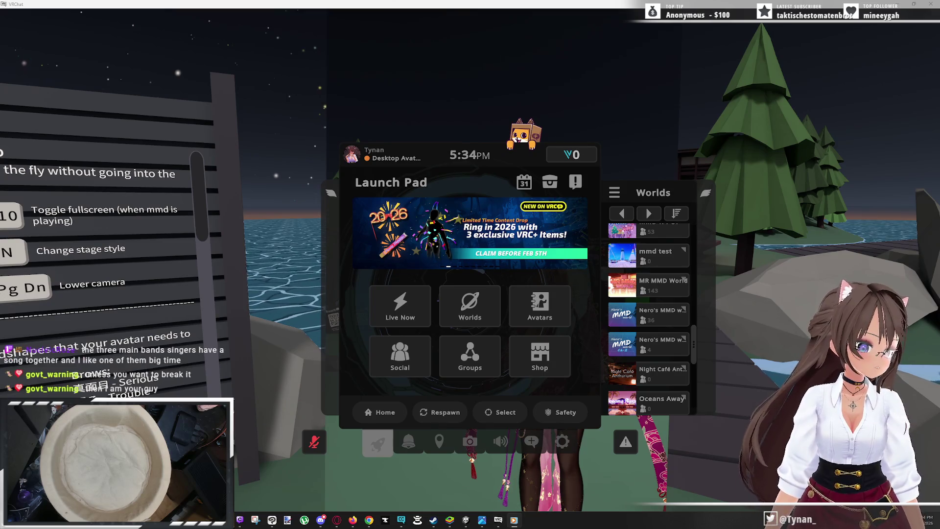
# Return from Unity to VRChat and bring up the Action Menu over the avatar
pyautogui.hotkey('alt', 'Tab')
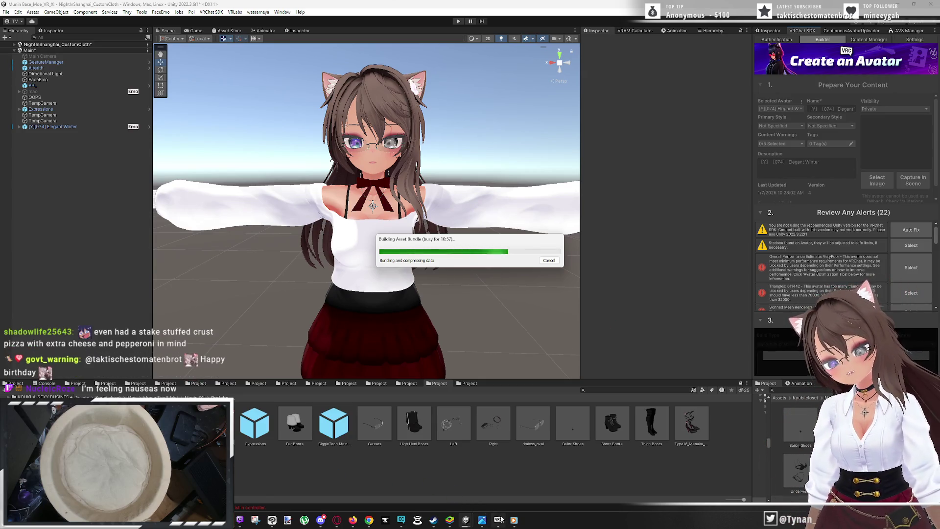
pyautogui.hotkey('alt', 'Tab')
pyautogui.press('Escape')
# Turn on the Red colour toggle, then back out three levels to the root Action Menu
pyautogui.press('r')
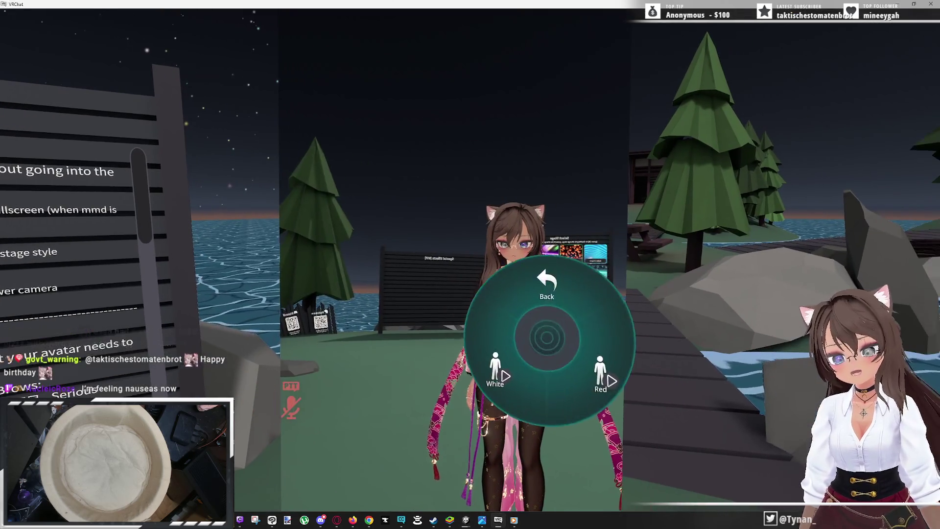
pyautogui.click(602, 377)
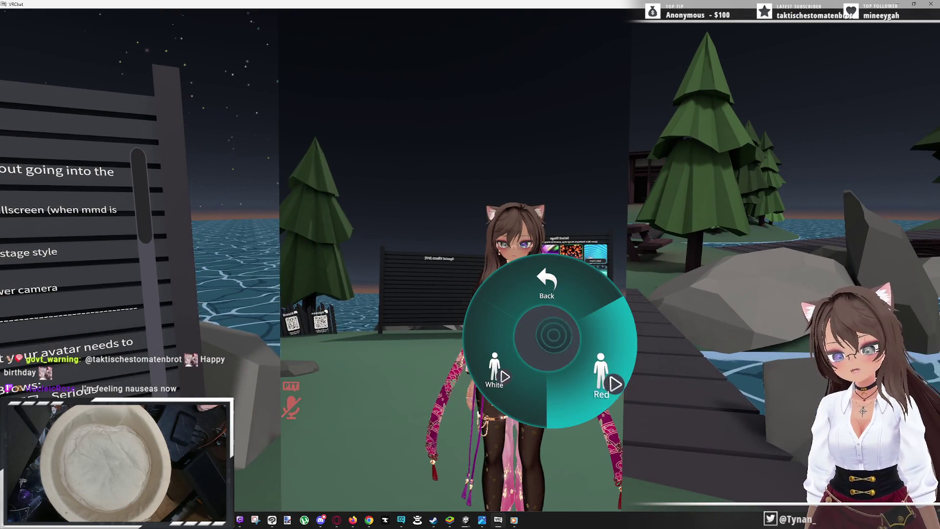
pyautogui.click(547, 284)
pyautogui.click(547, 286)
pyautogui.click(547, 287)
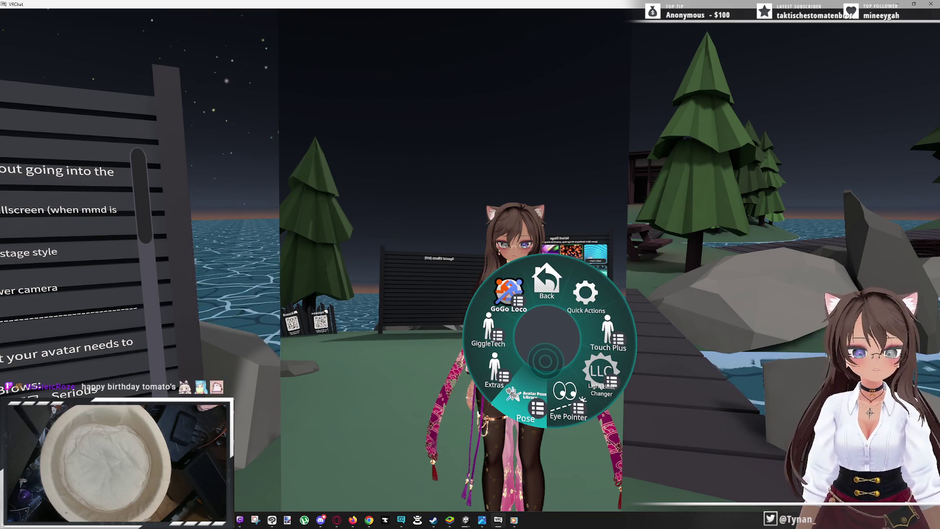
pyautogui.press('v')
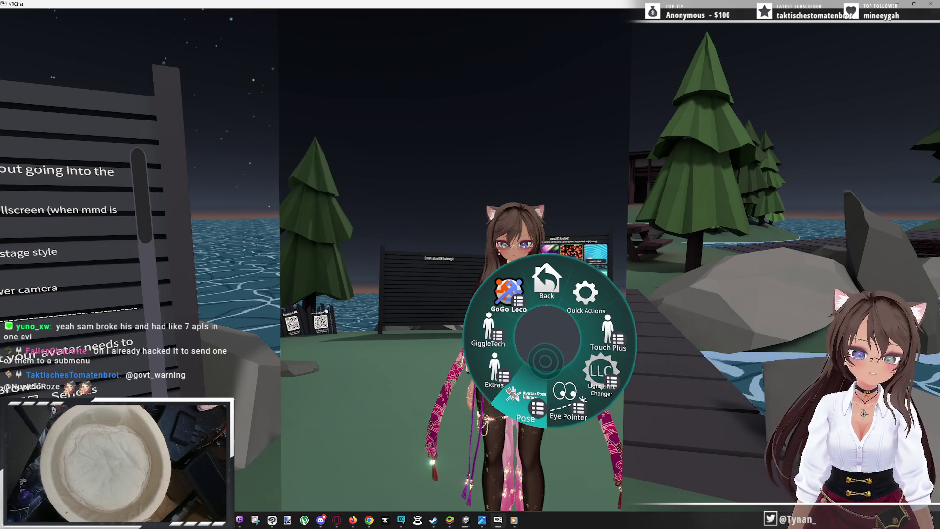
# Open the Pose submenu listing Standing, Sitting, Laying, Nya, Lood, Dances and Animated
pyautogui.press('v')
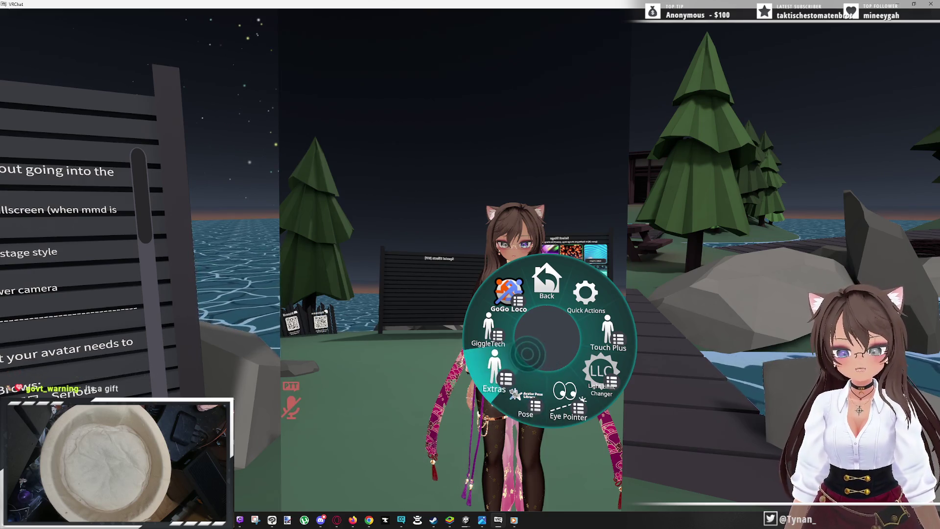
pyautogui.click(530, 358)
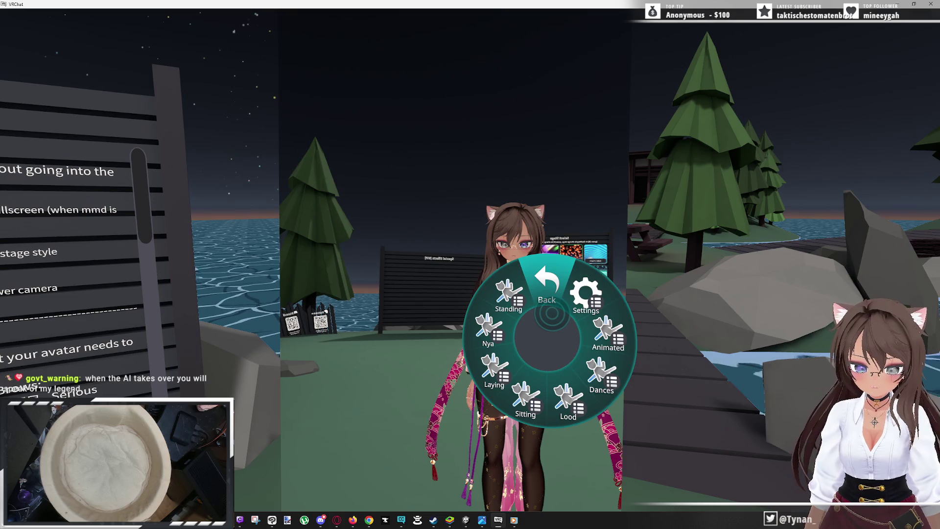
pyautogui.press('v')
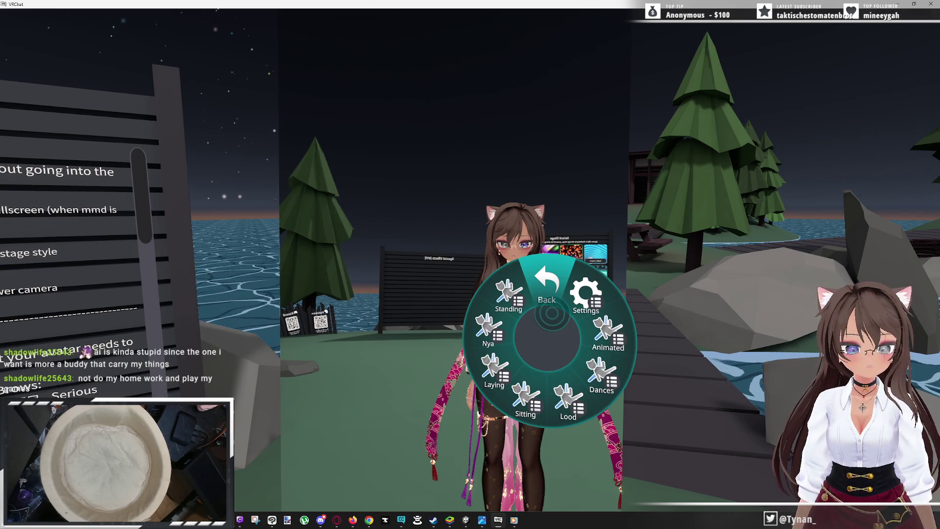
pyautogui.press('v')
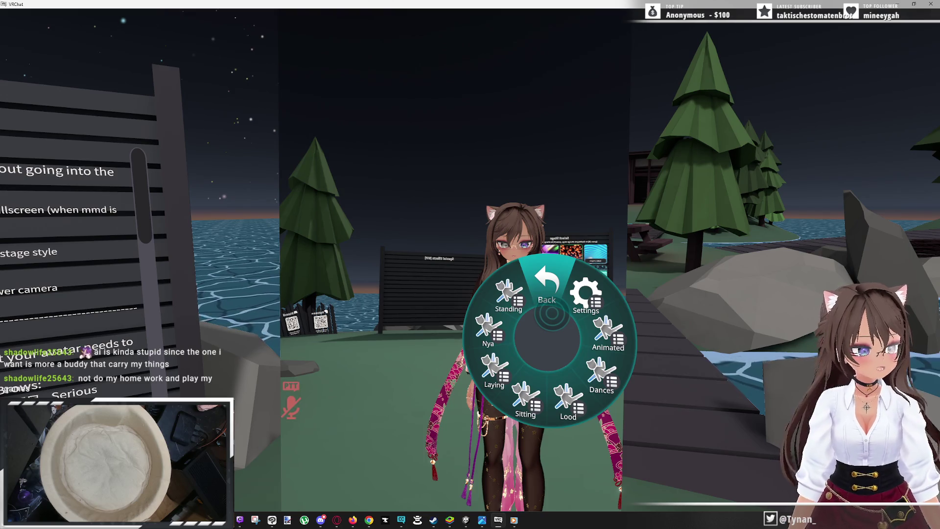